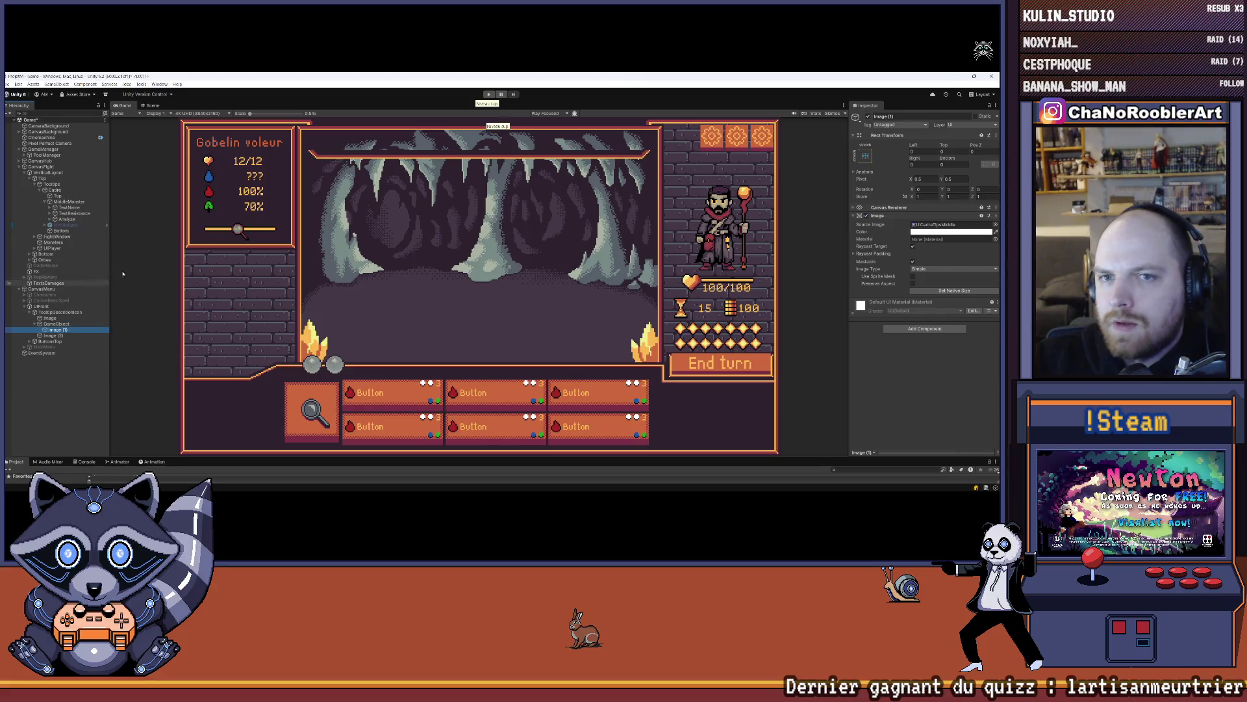
- Resize Image (1) to its native 272×14, comparing against the Cadre, Top and MiddleMonster layouts
click(70, 329)
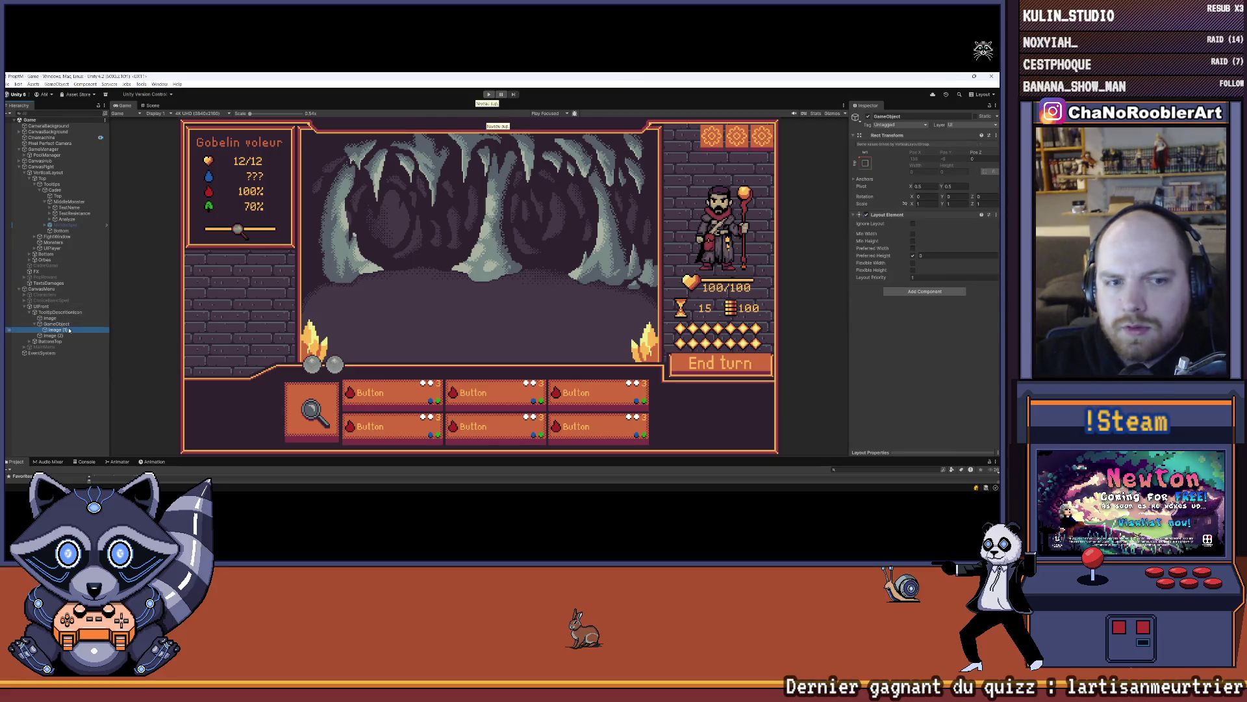
click(936, 290)
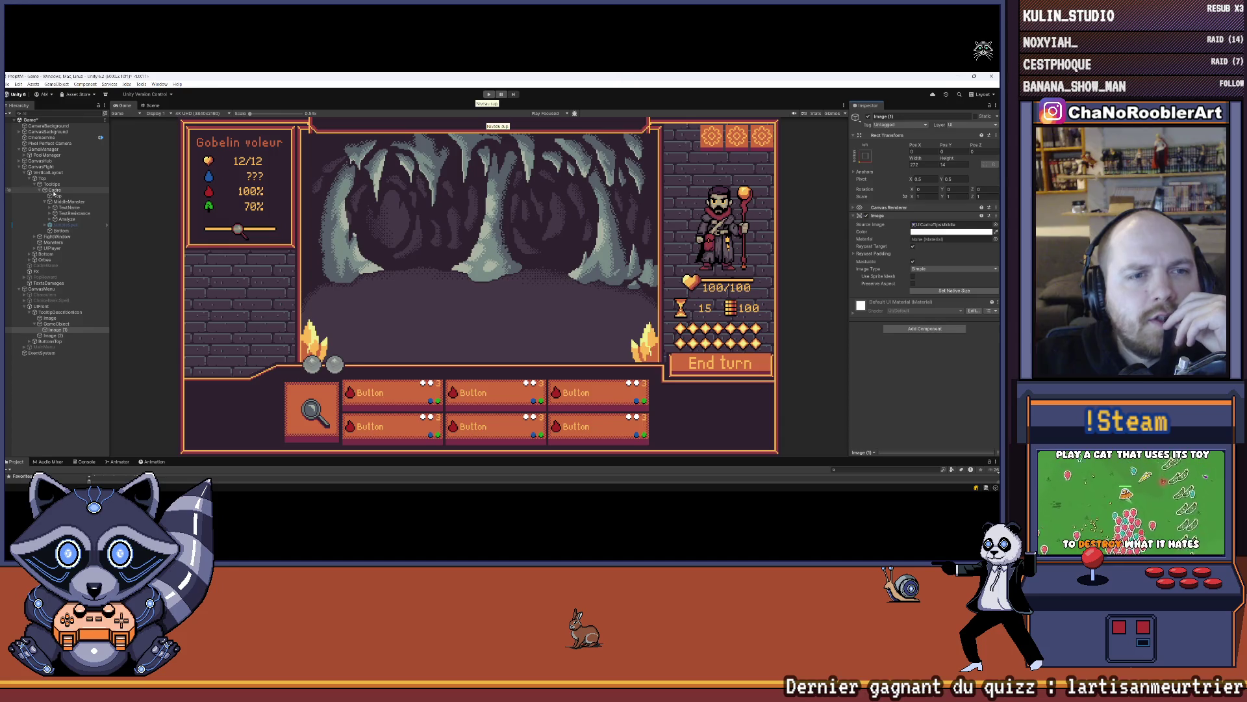
click(54, 190)
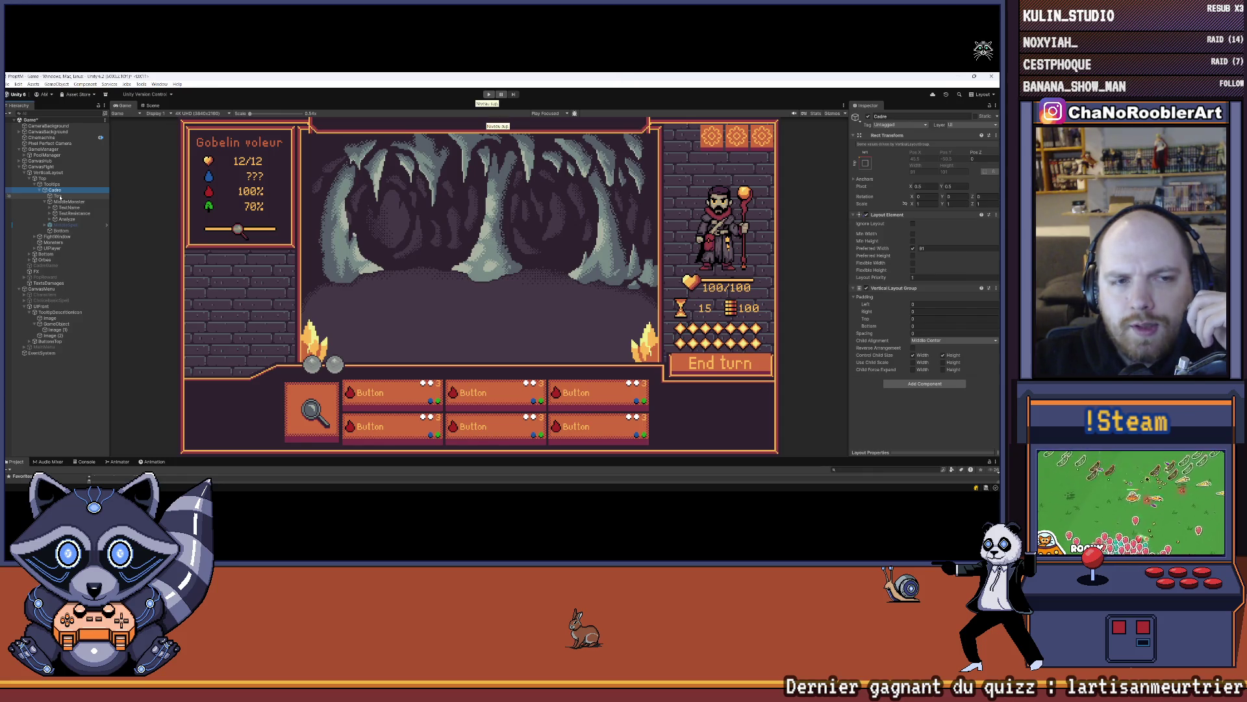
click(58, 196)
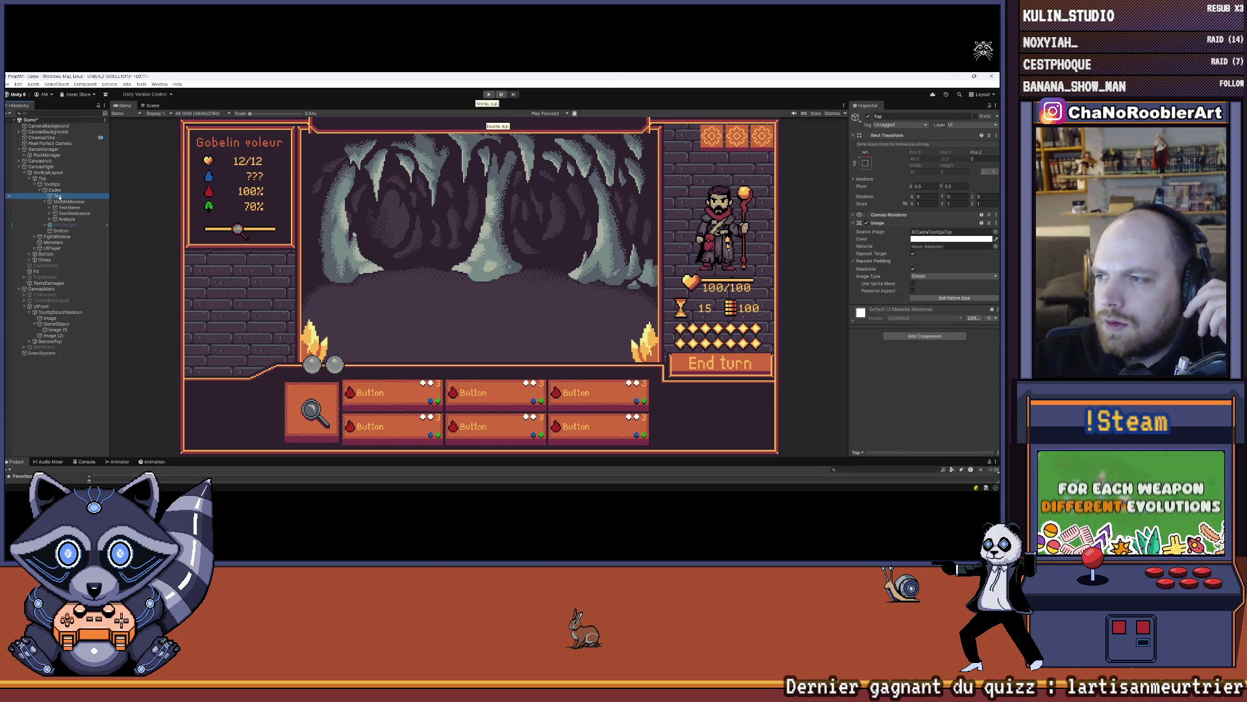
click(69, 202)
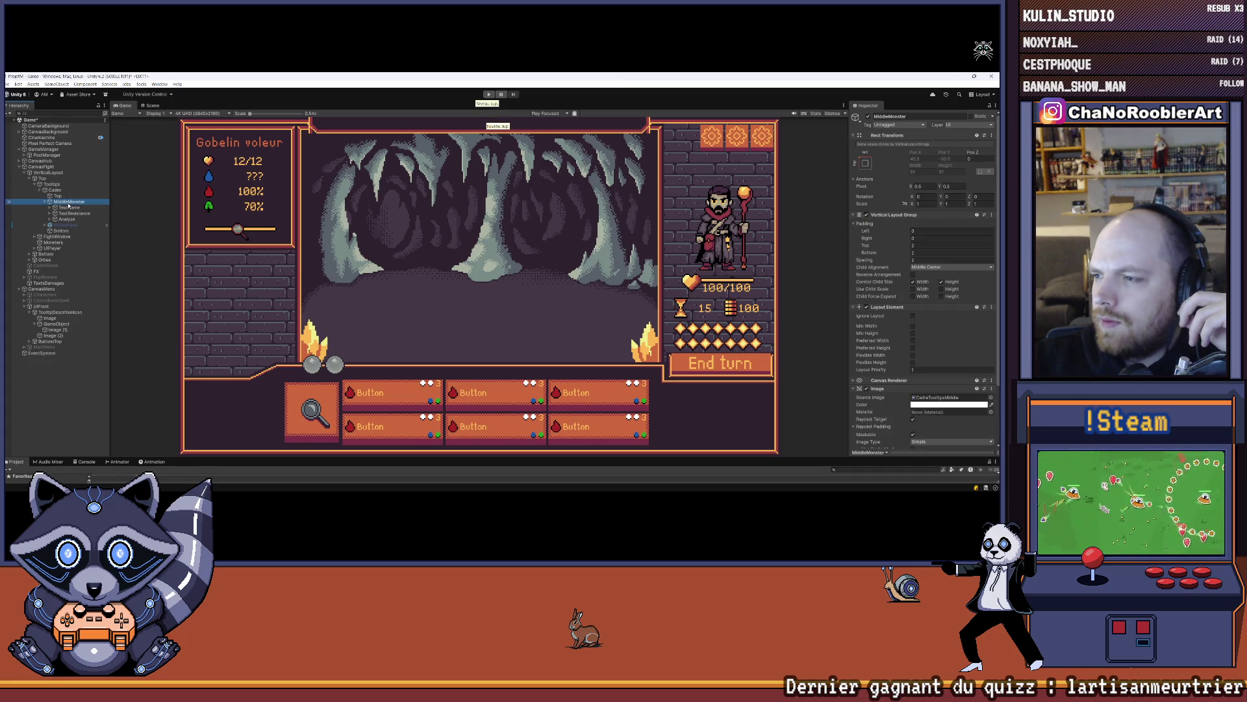
scroll(939, 297, down, 3)
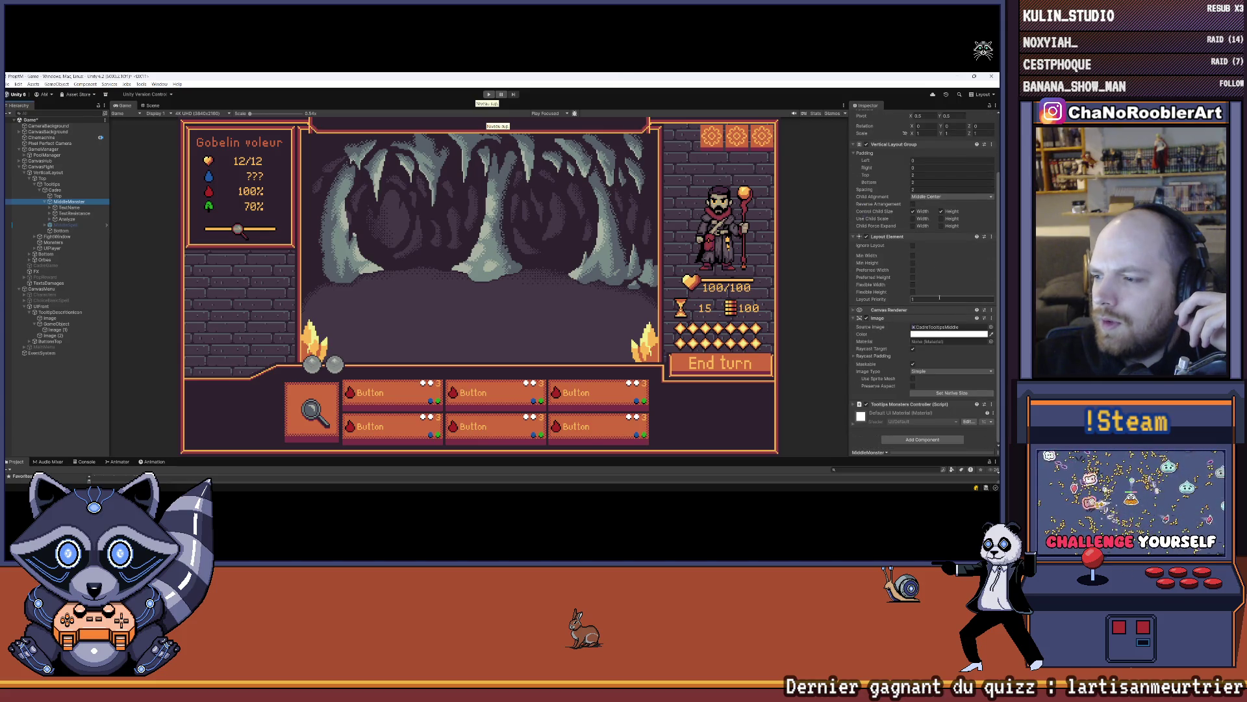
scroll(940, 298, up, 3)
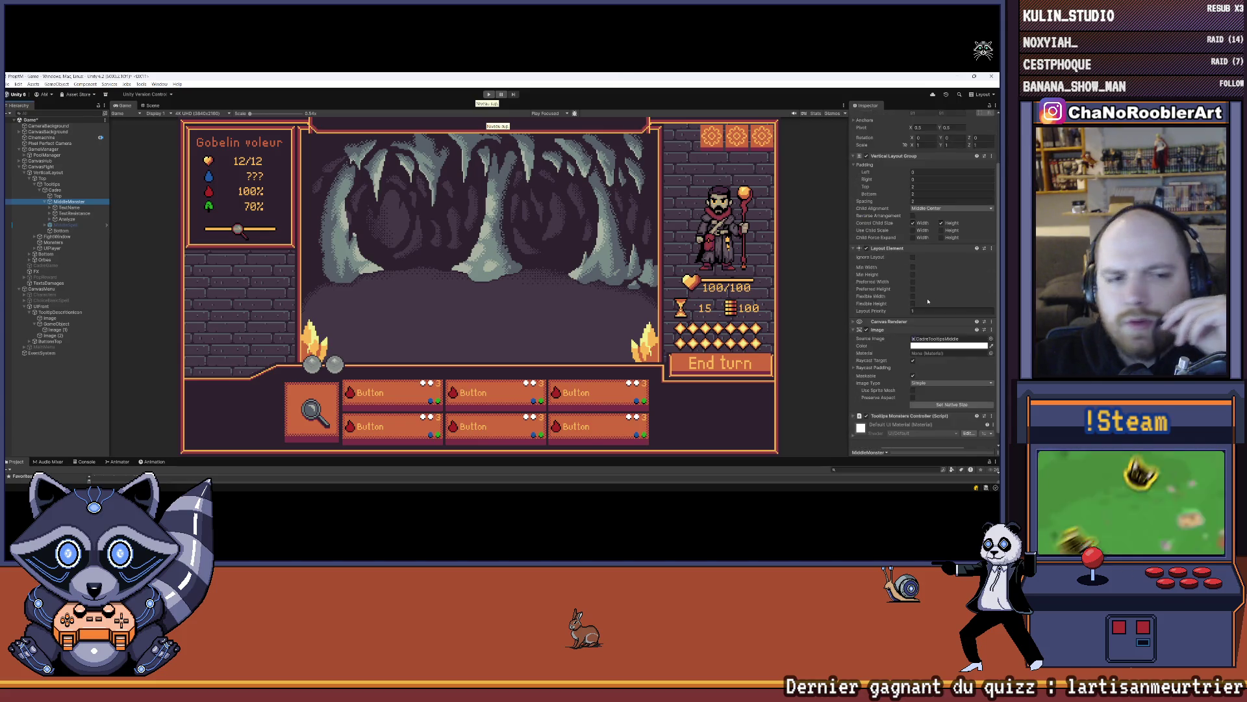
click(59, 330)
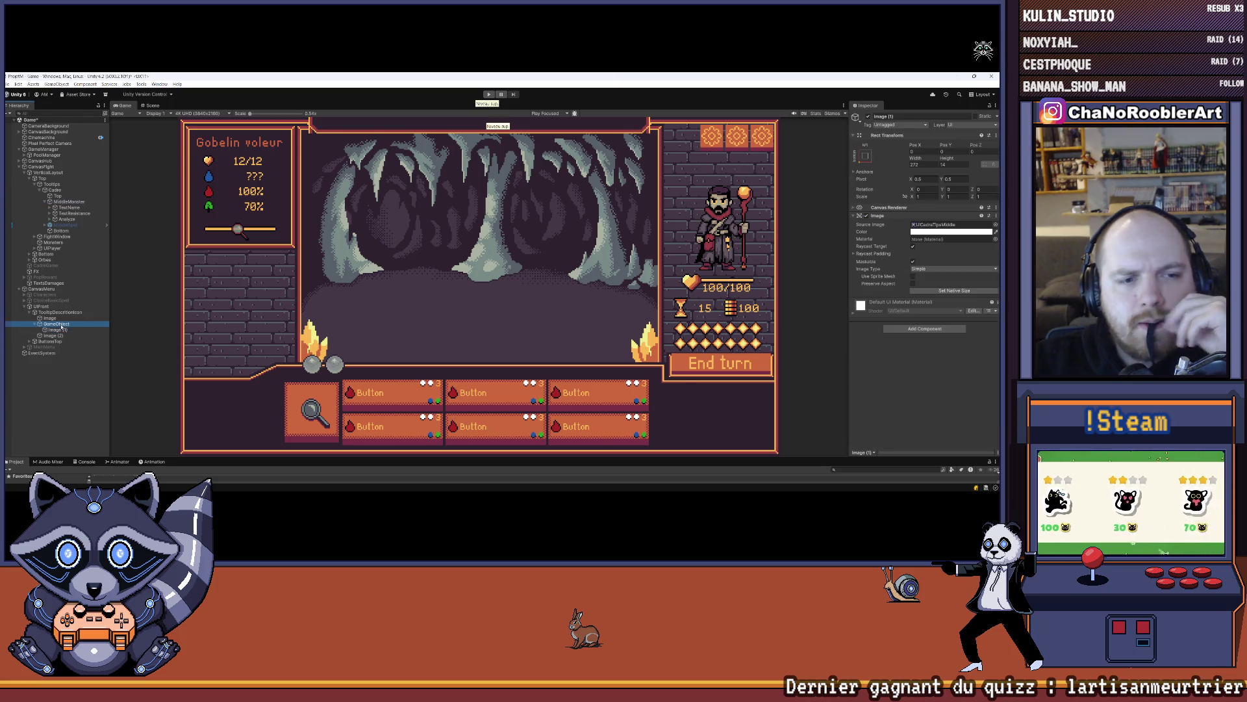
- Delete Image (1) and give GameObject a middle-center Vertical Layout Group controlling child width and height
key(Delete)
click(57, 324)
click(925, 292)
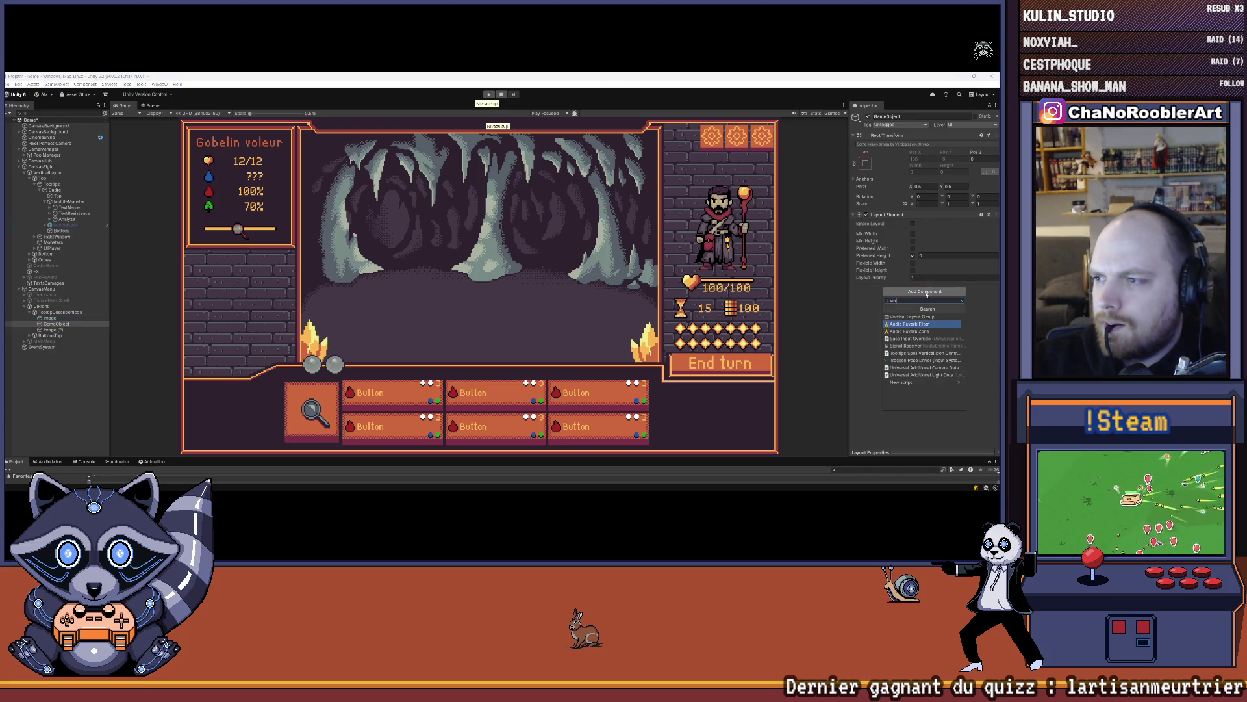
text(vertical)
key(Return)
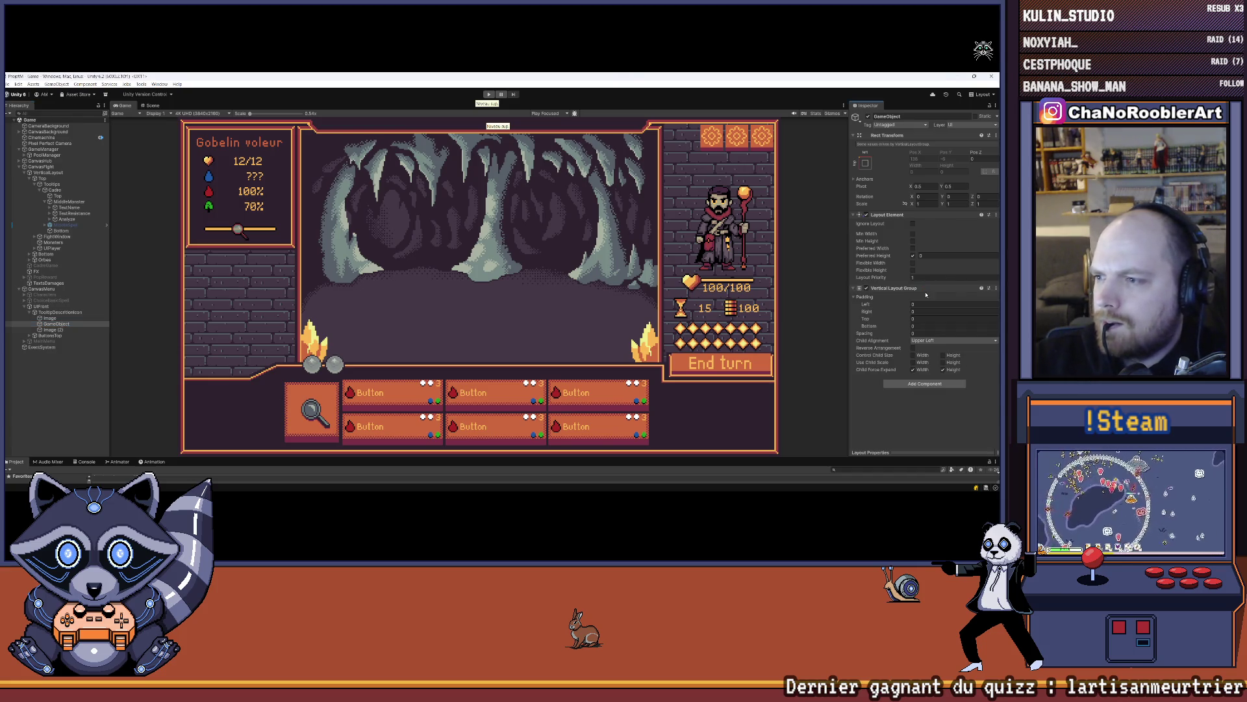
click(933, 370)
click(942, 370)
click(913, 355)
click(943, 355)
click(944, 340)
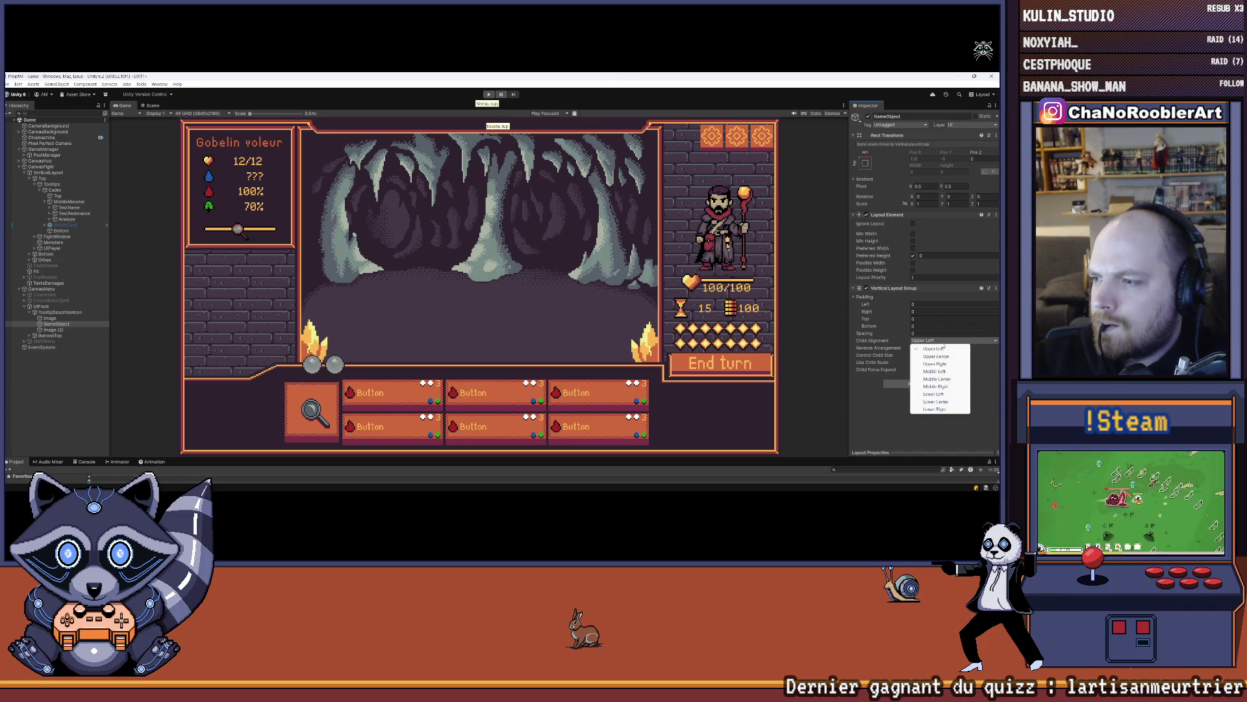
click(929, 323)
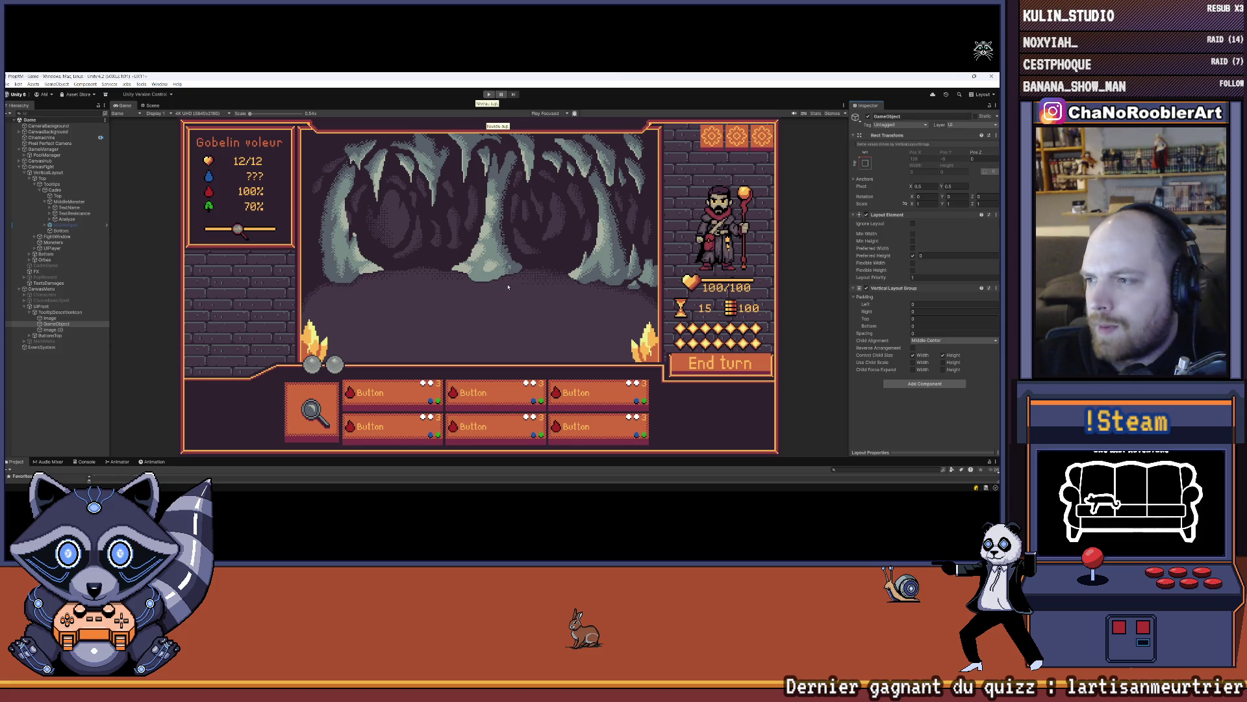
- Add an Image component to GameObject using the UICadreTipsMiddle sprite
click(894, 383)
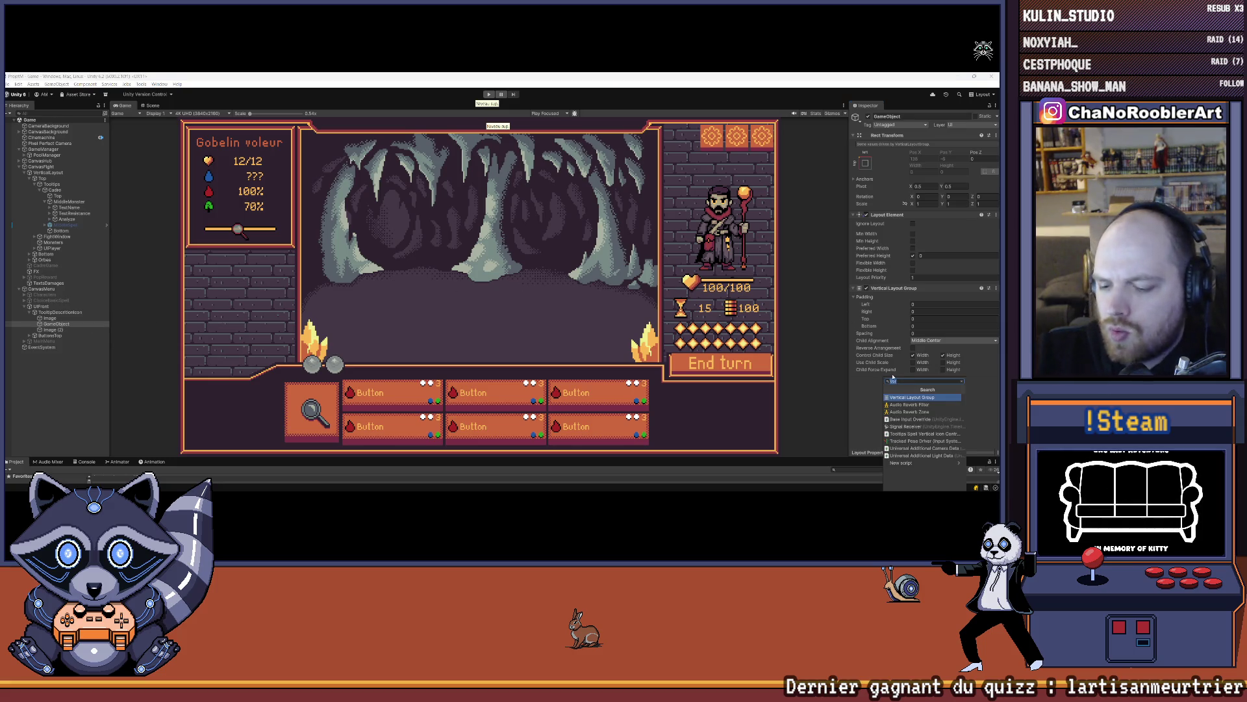
text(image)
key(Return)
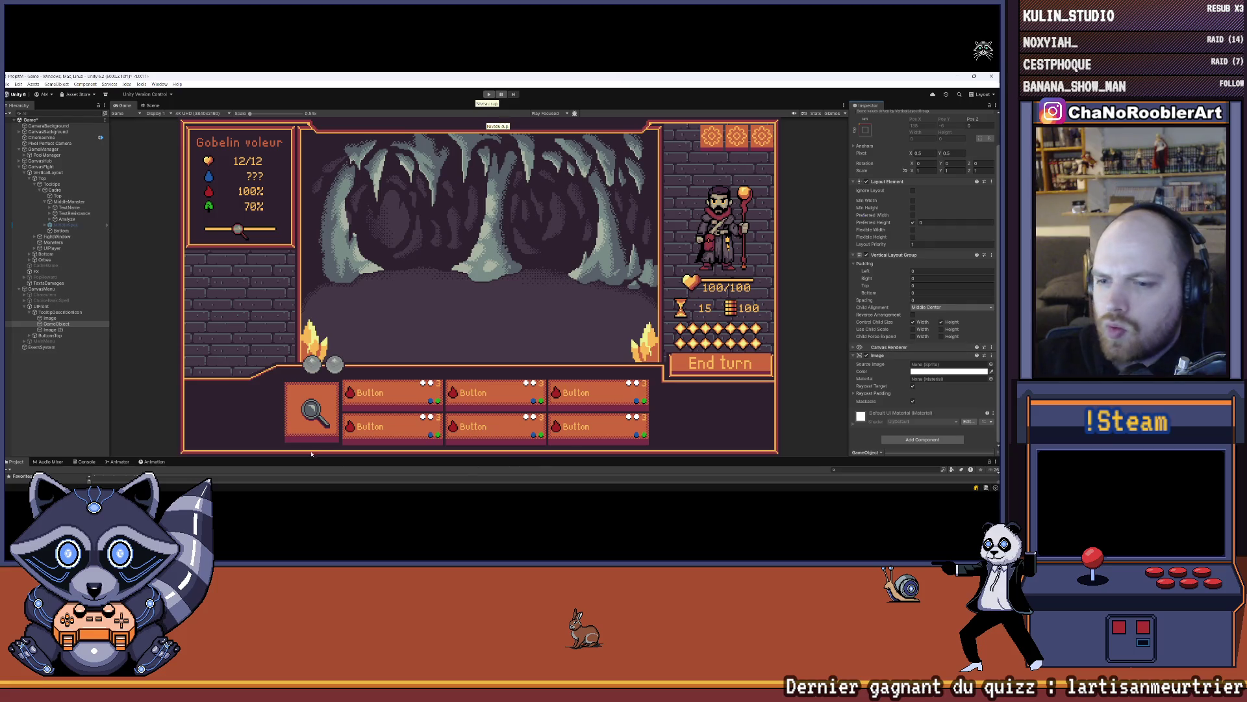
drag(311, 456, 311, 392)
scroll(787, 454, up, 2)
scroll(922, 260, down, 3)
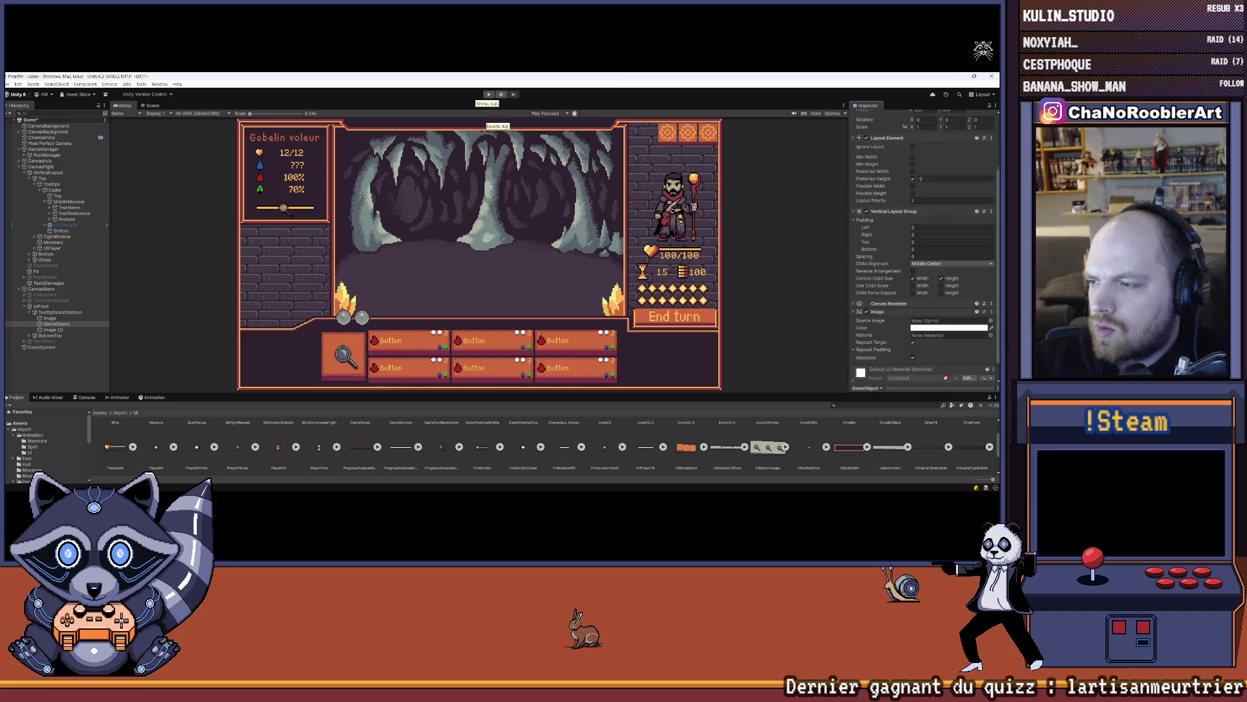
drag(939, 324, 939, 323)
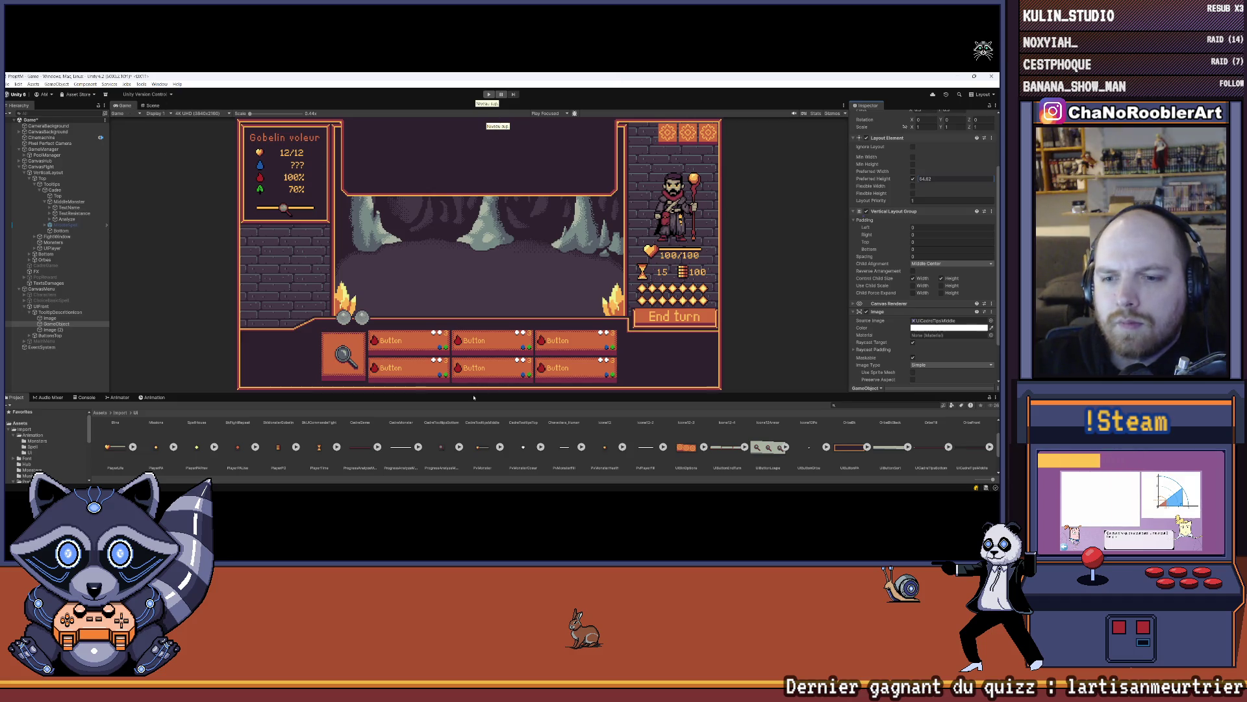
drag(473, 393, 481, 458)
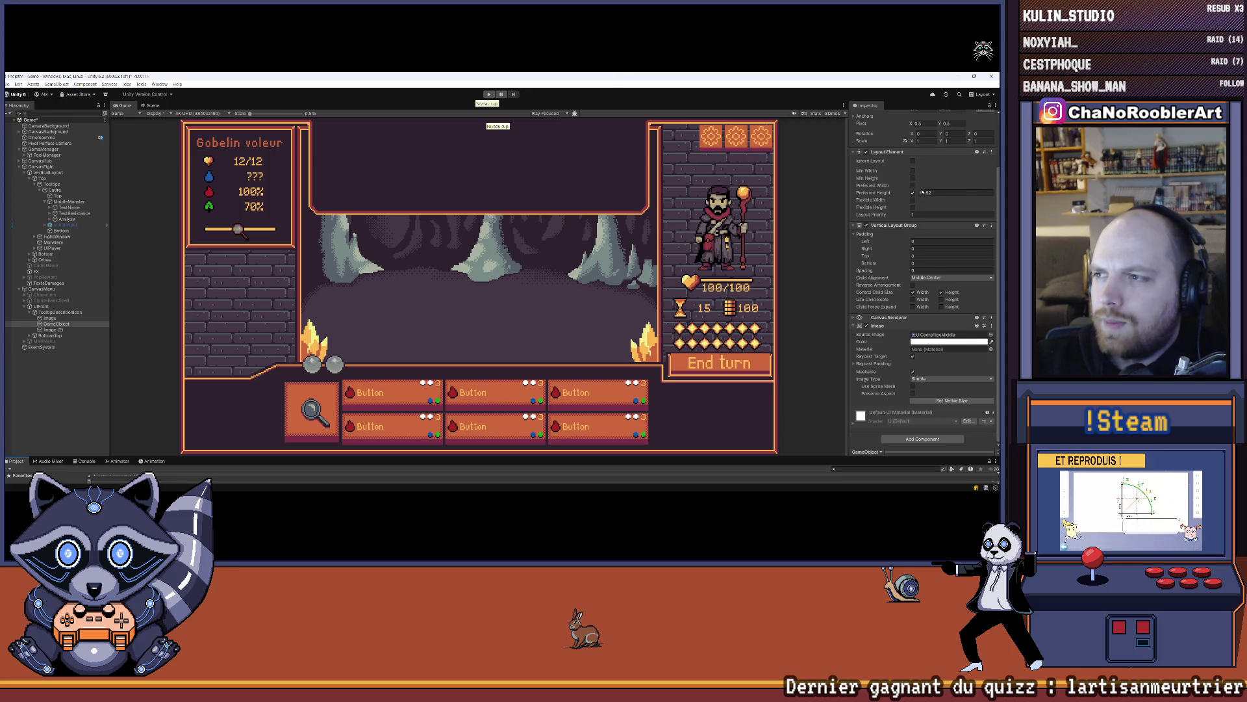
- Set GameObject's preferred height to 0
click(913, 194)
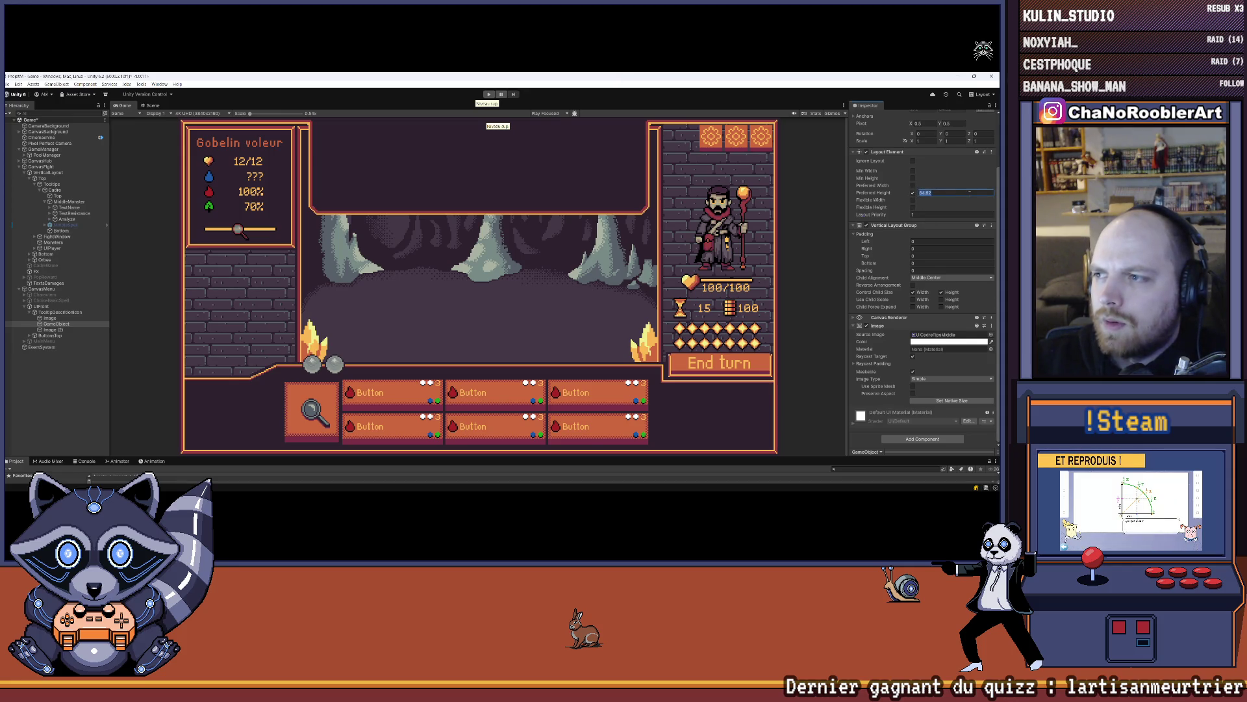
text(0)
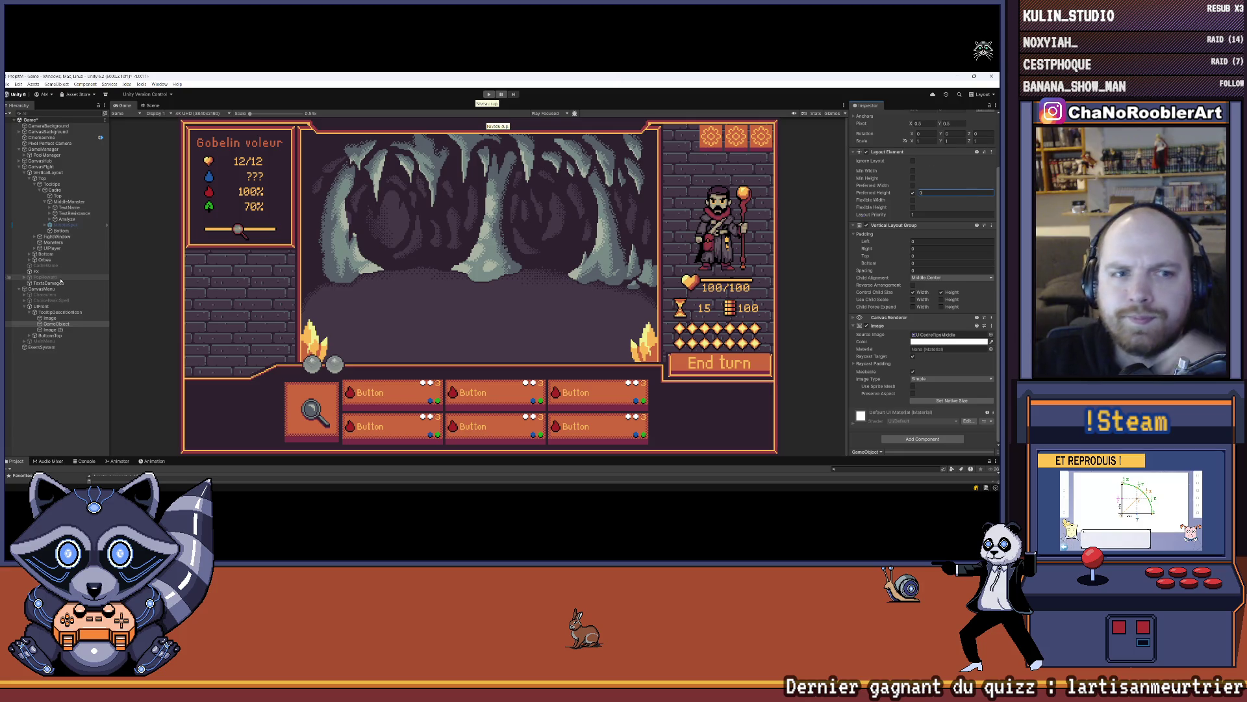
click(65, 360)
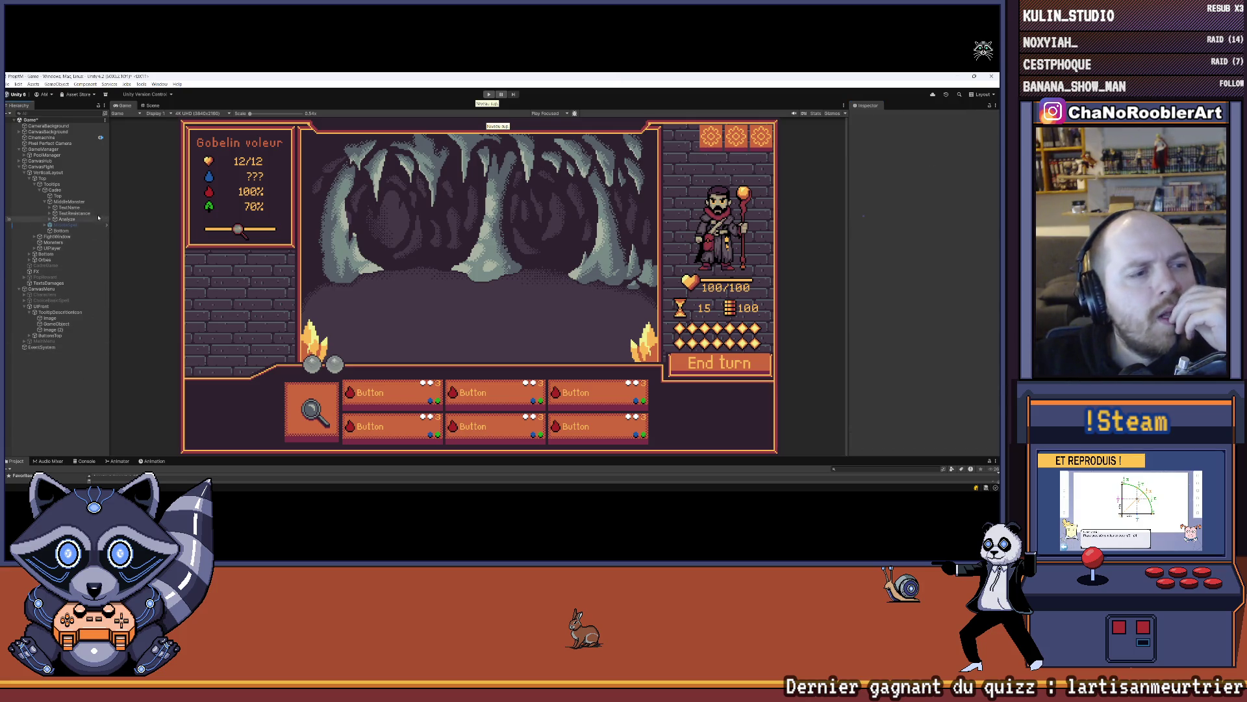
- Compare with MiddleMonster, then set GameObject's layout padding to 2 at top and bottom
click(68, 201)
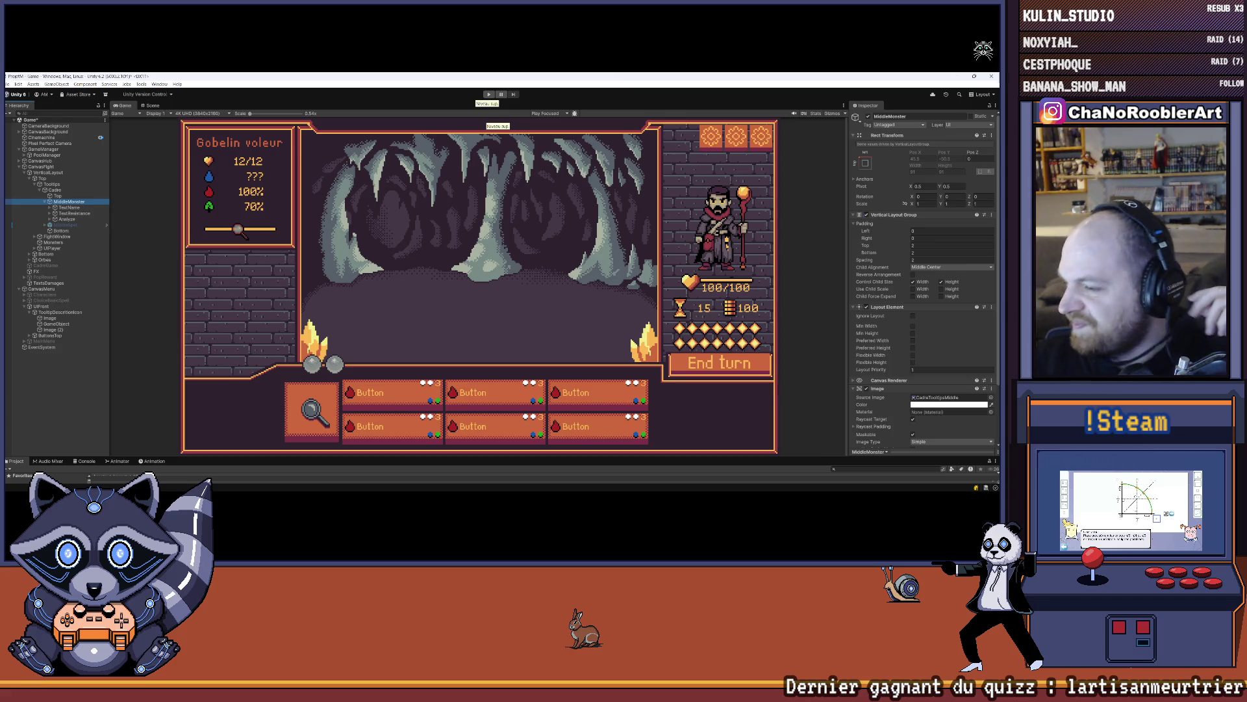
scroll(960, 340, down, 3)
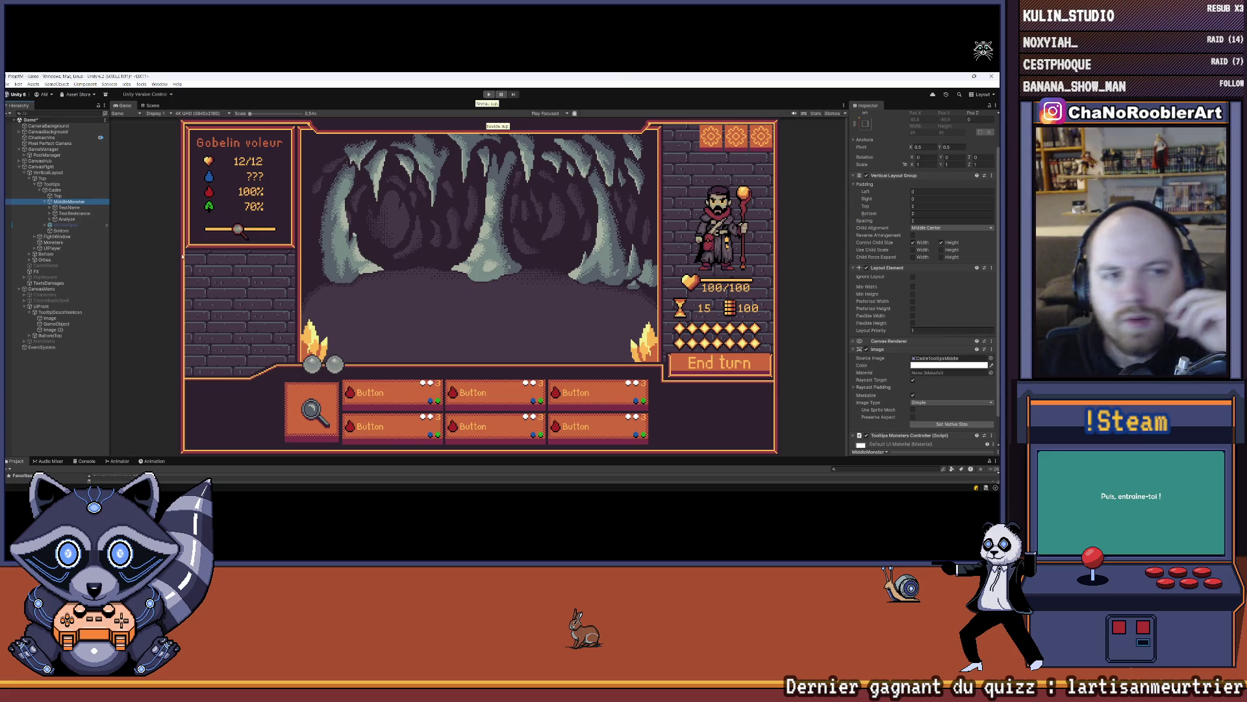
click(58, 323)
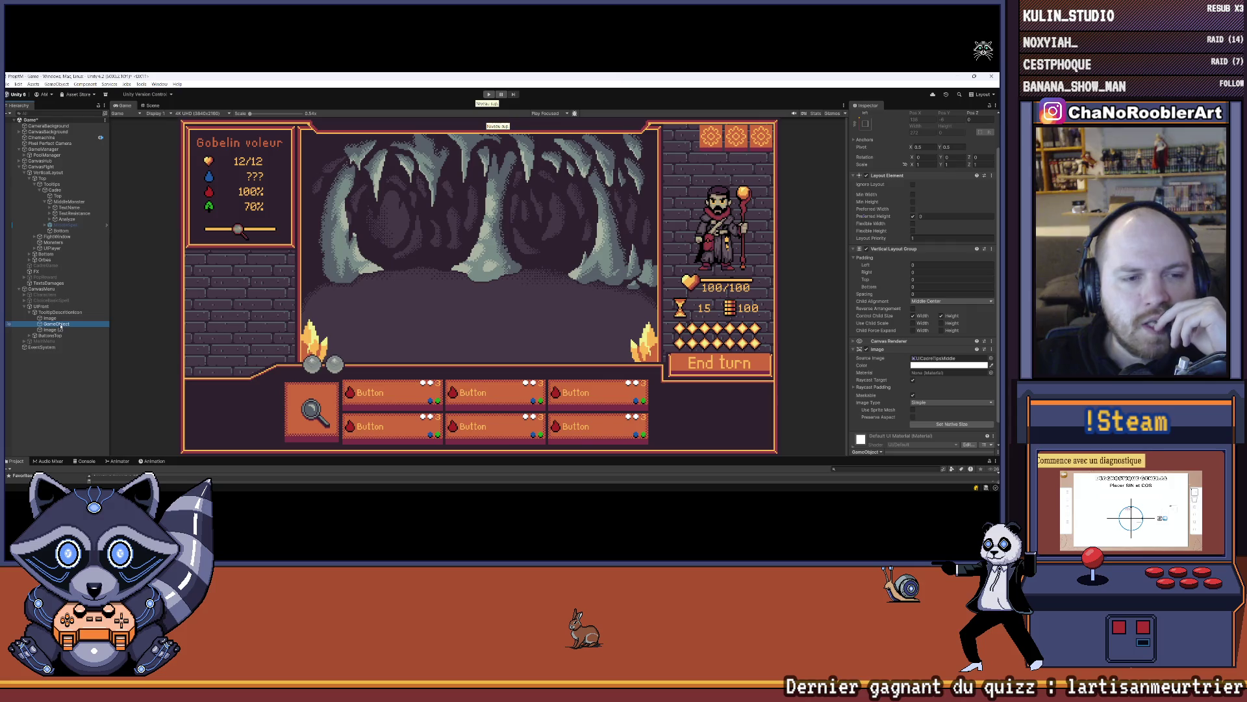
click(792, 234)
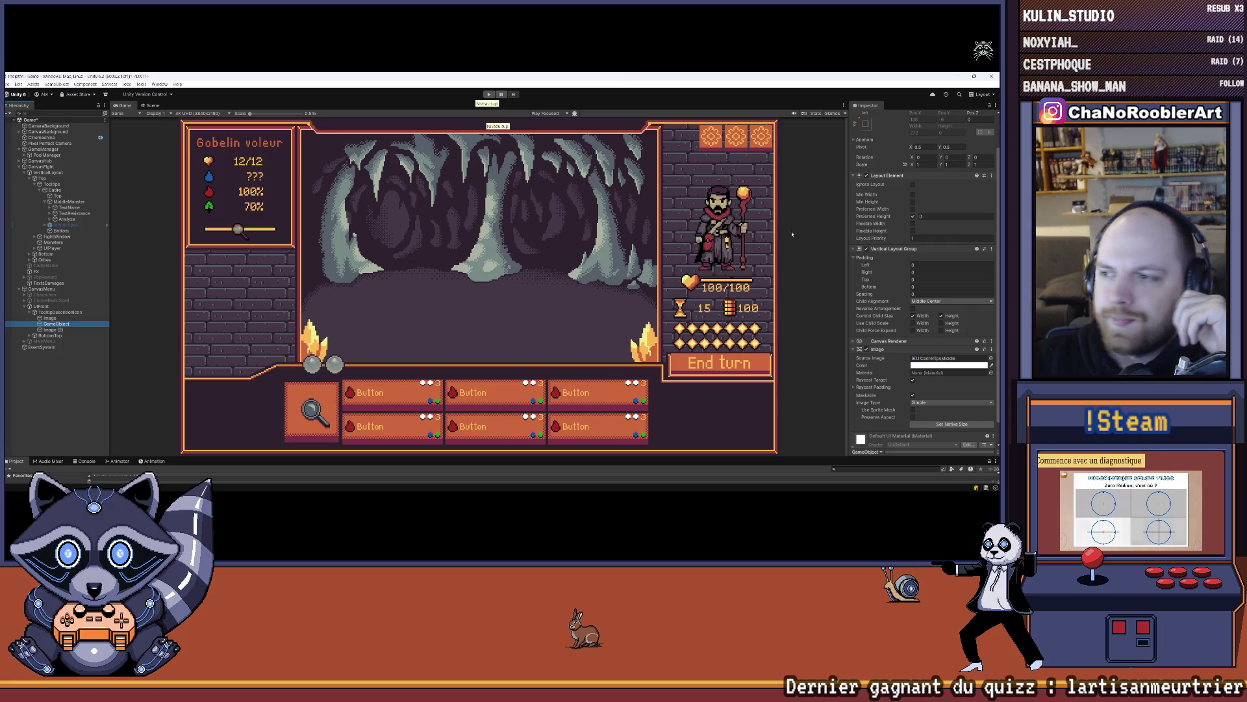
click(923, 282)
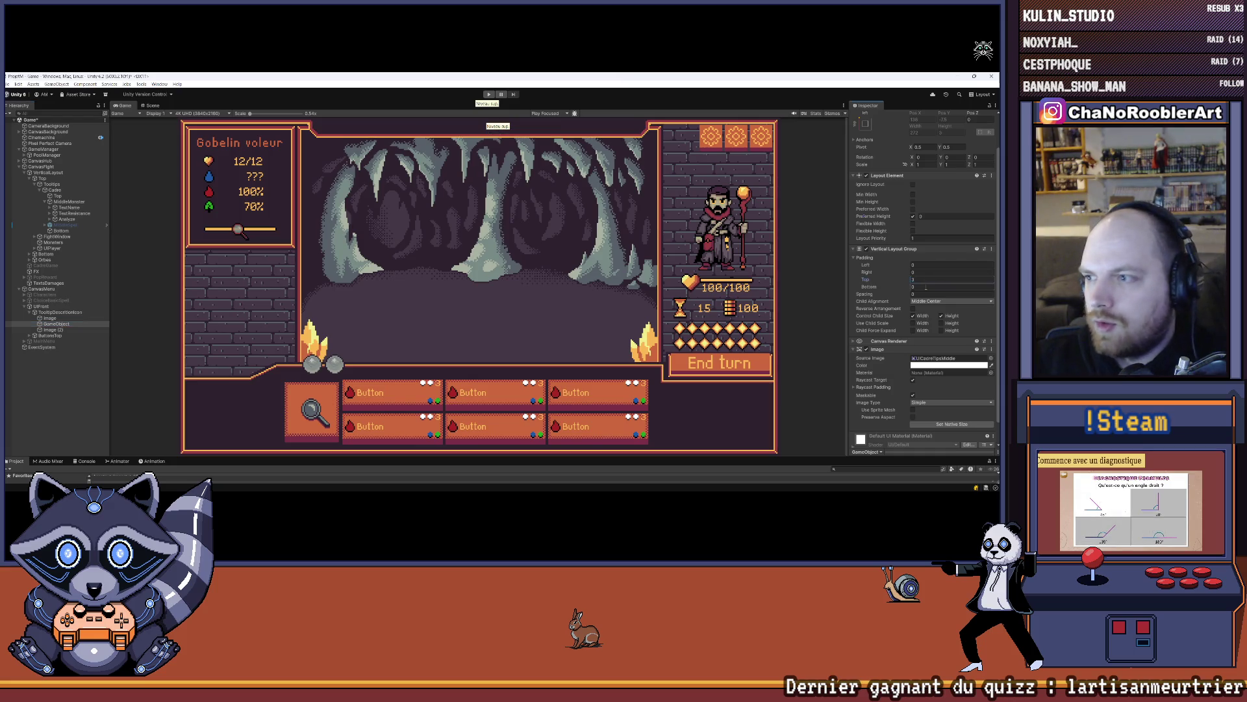
text(2)
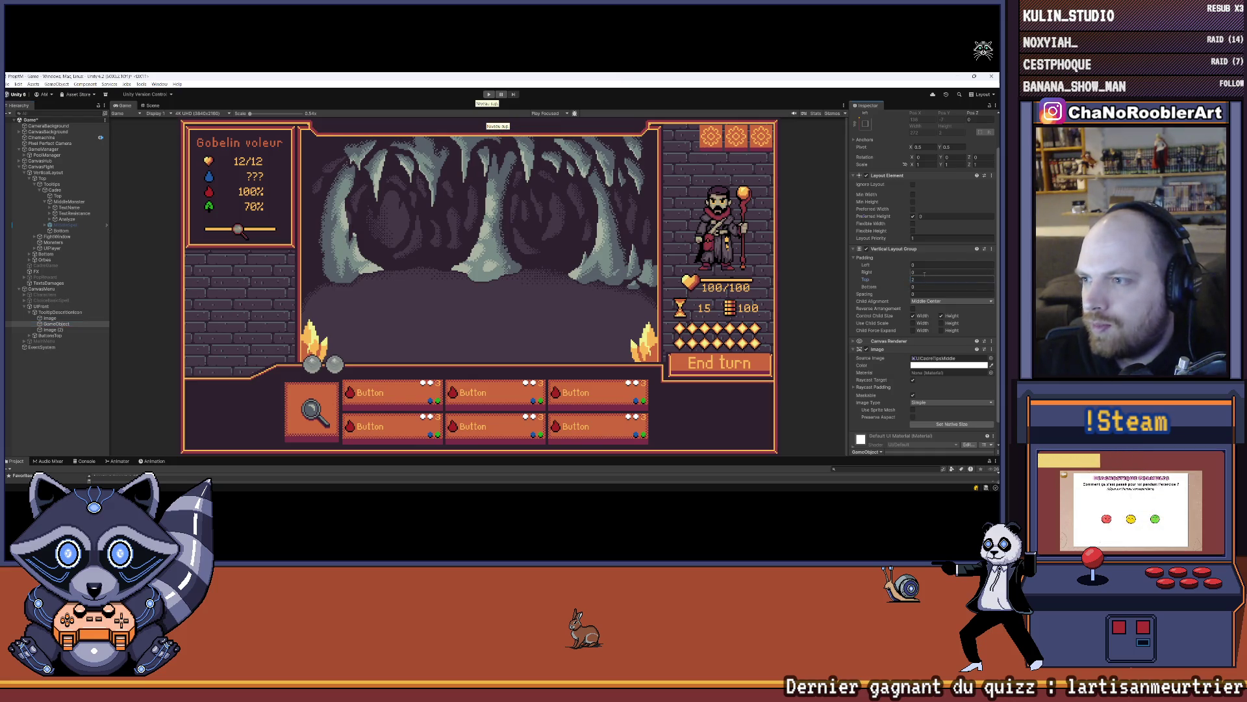
click(923, 288)
text(2)
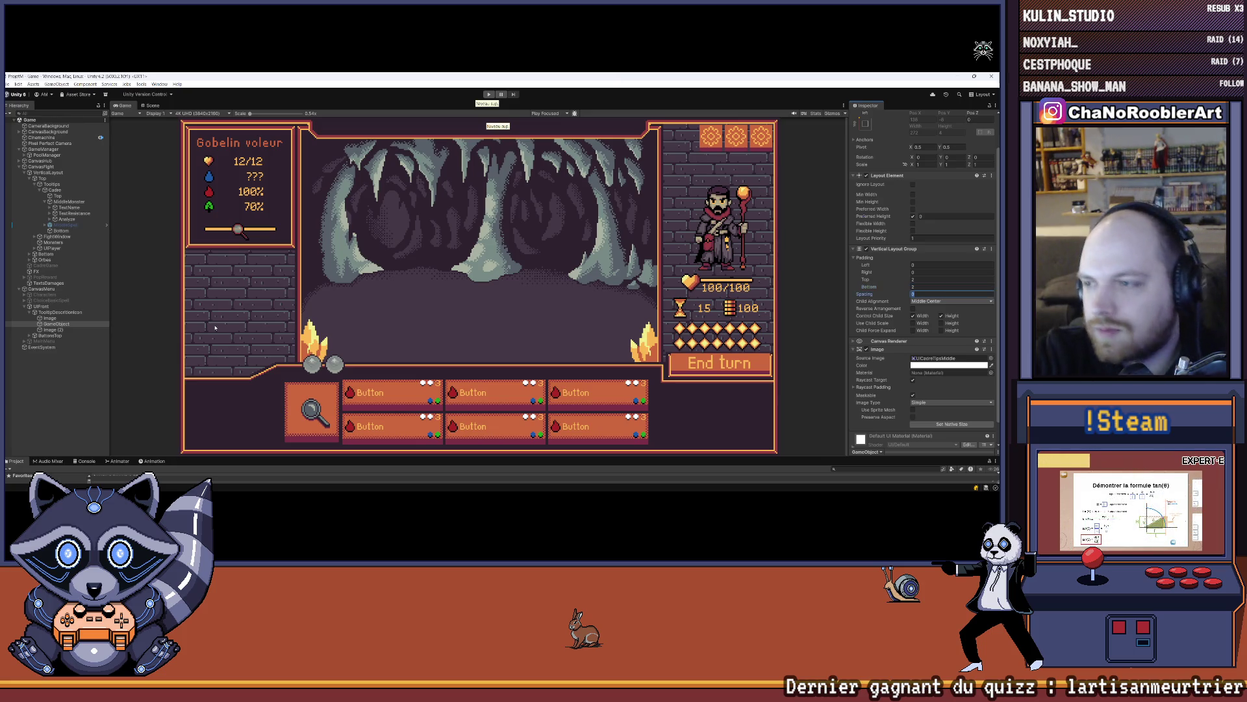
key(Tab)
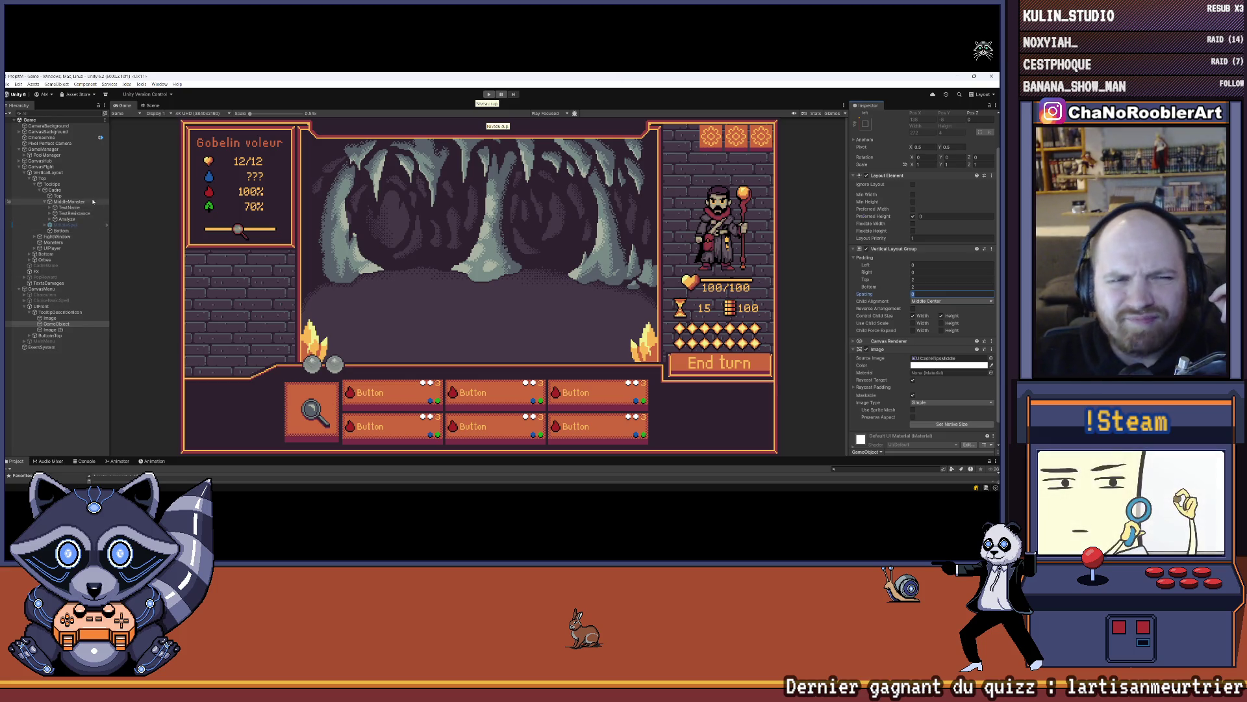
- Rename GameObject to DetailIcone
right_click(57, 324)
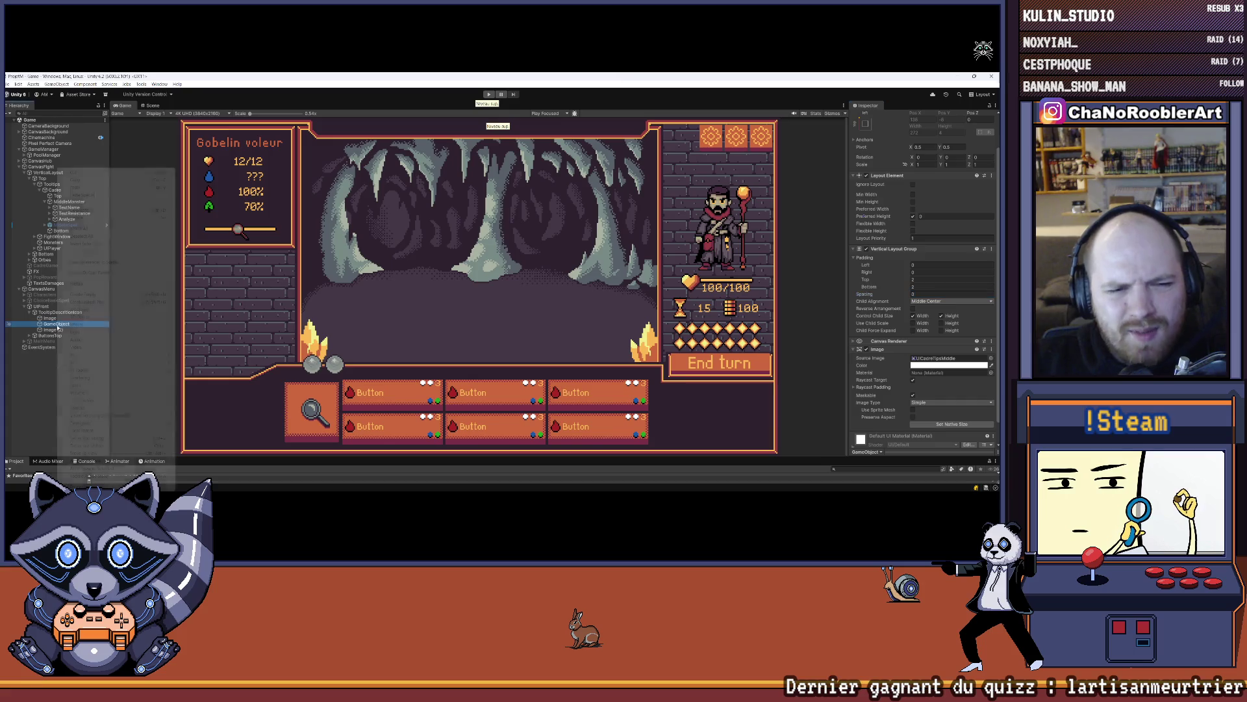
click(84, 204)
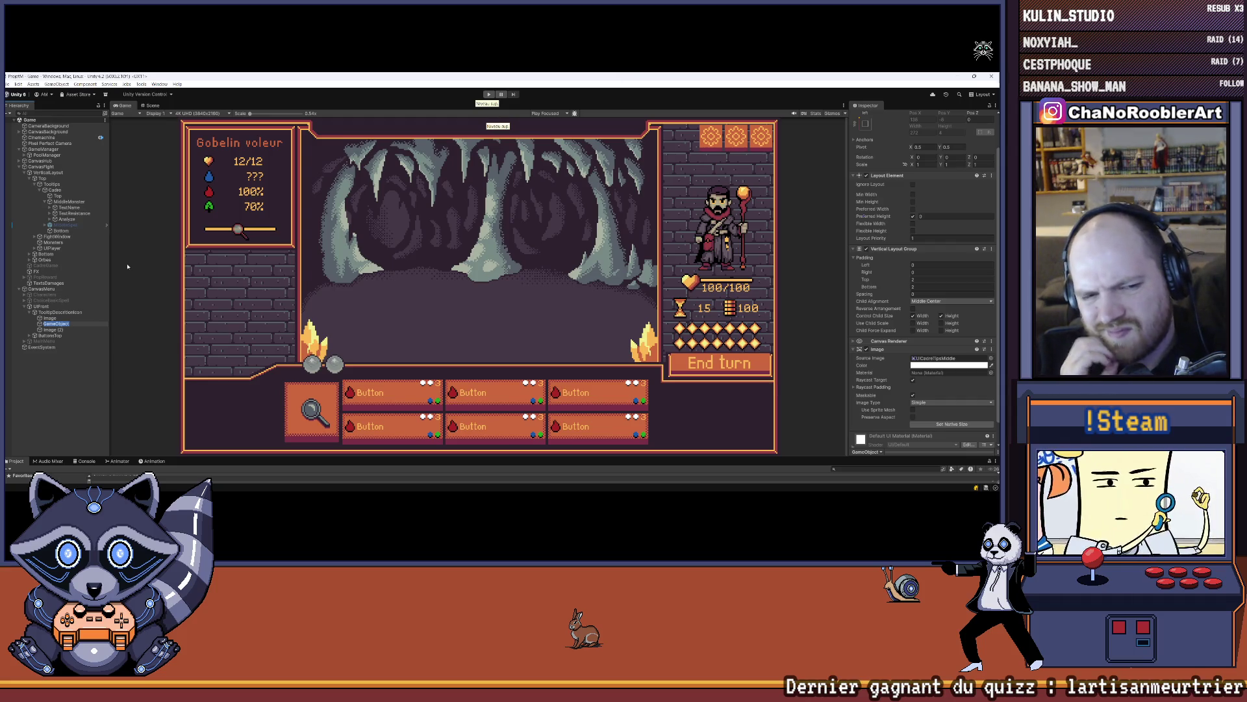
text(Detail)
key(Return)
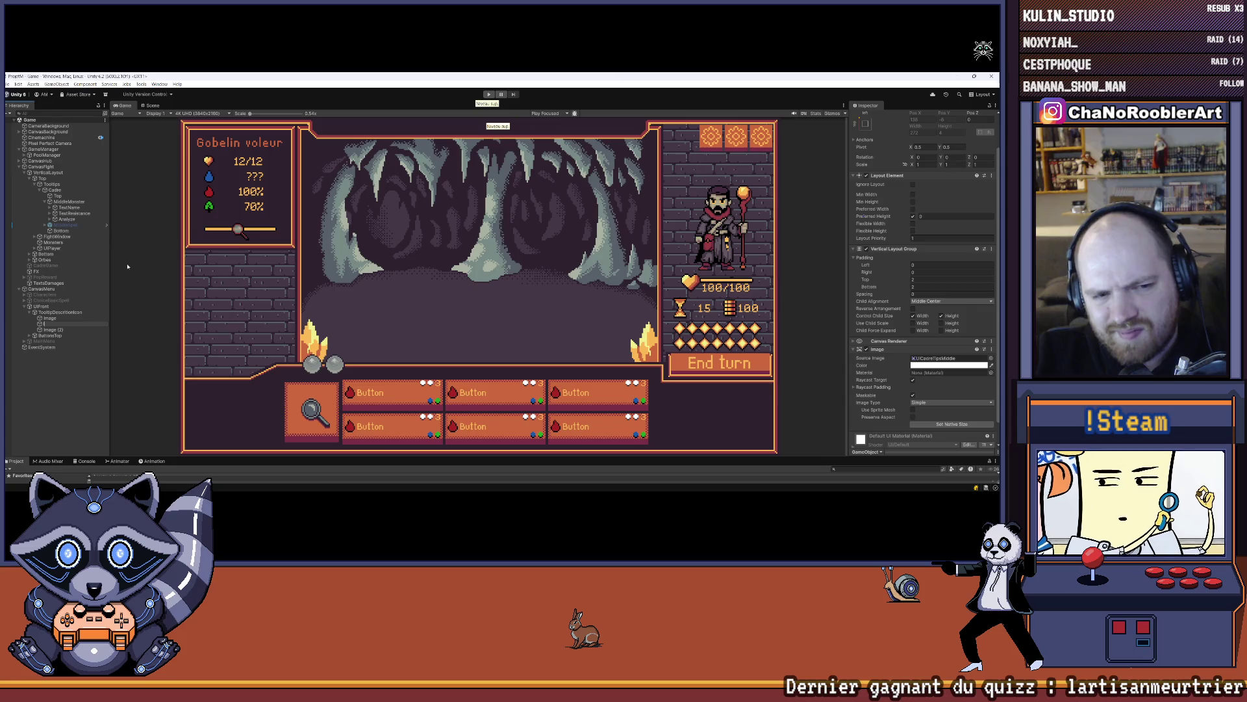
text(Icon)
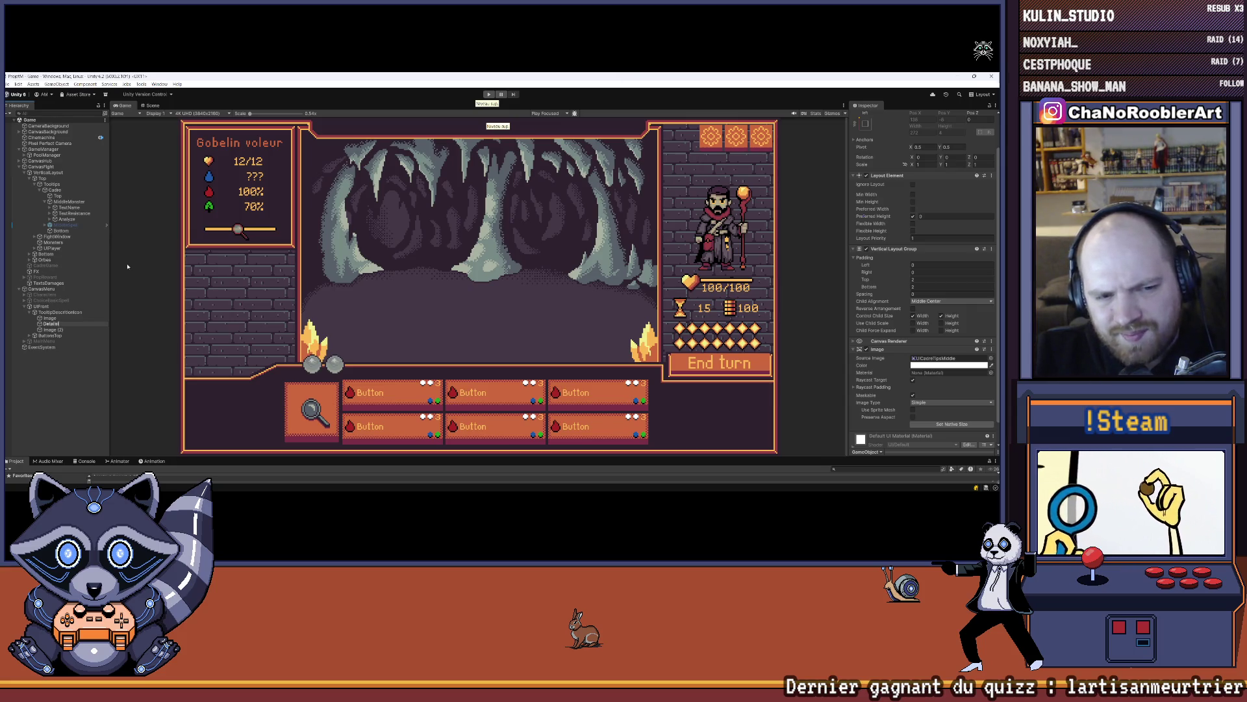
key(Return)
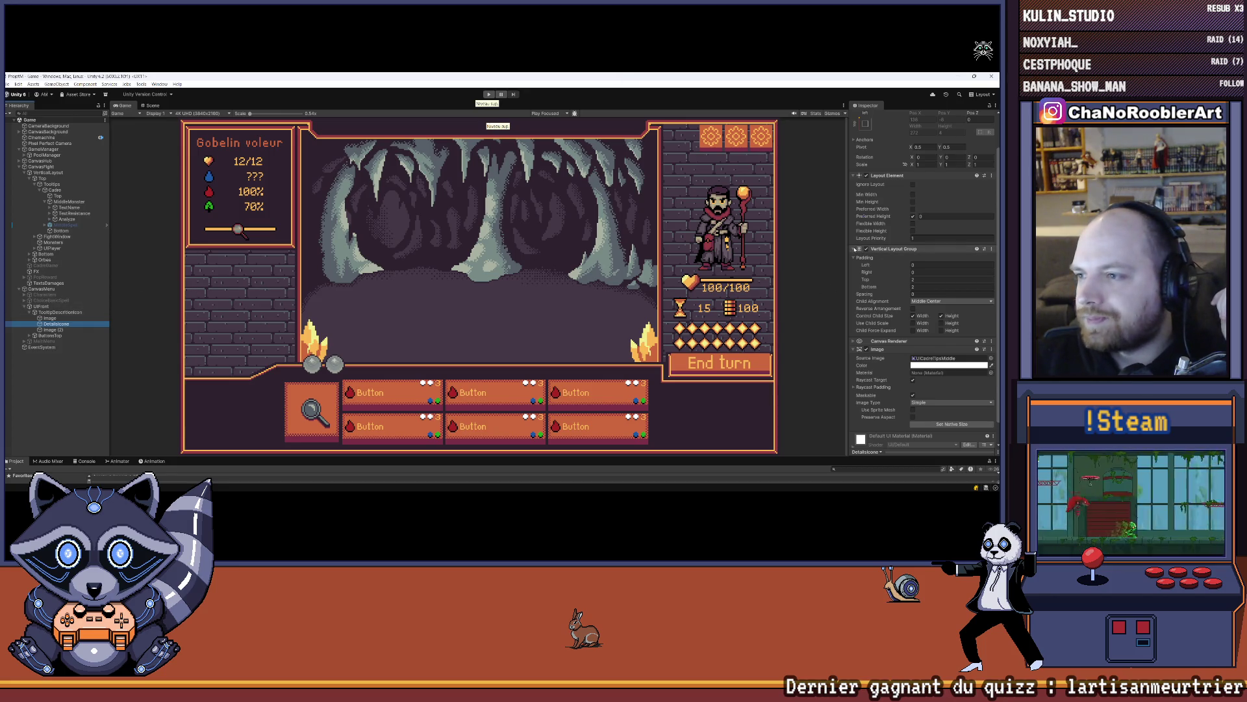
- Remove the Vertical Layout Group from DetailIcone
click(855, 249)
click(855, 304)
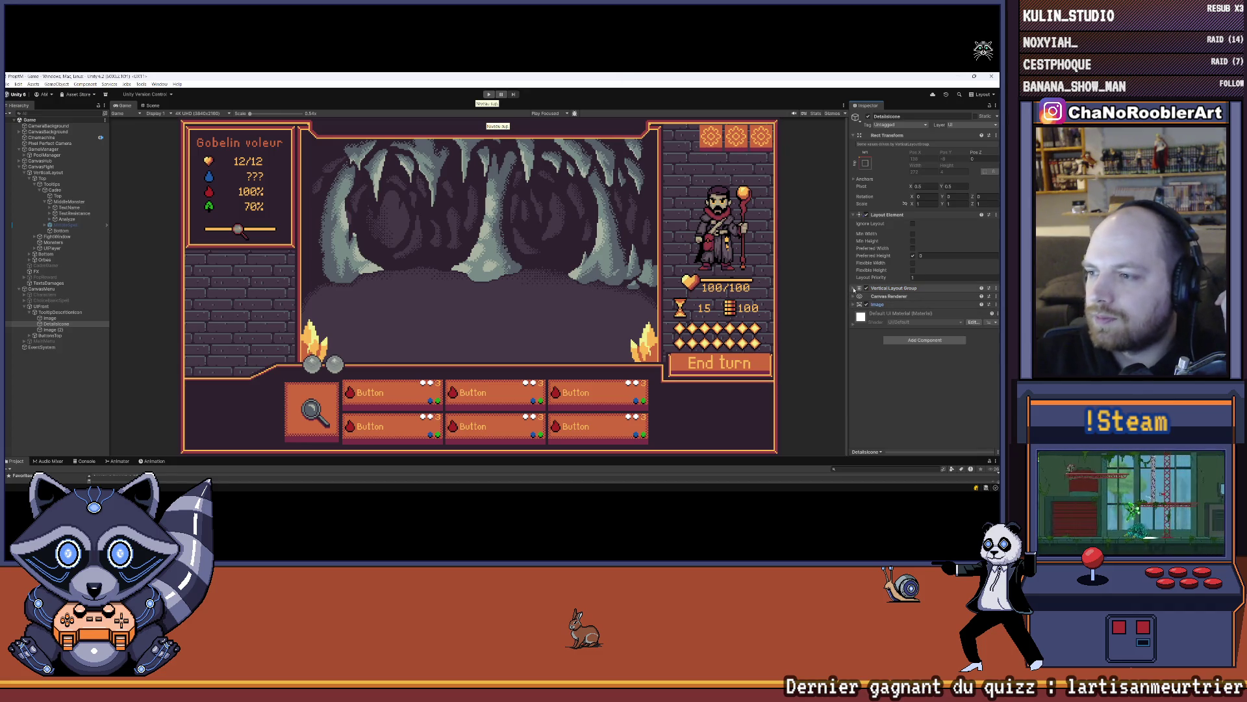
click(854, 288)
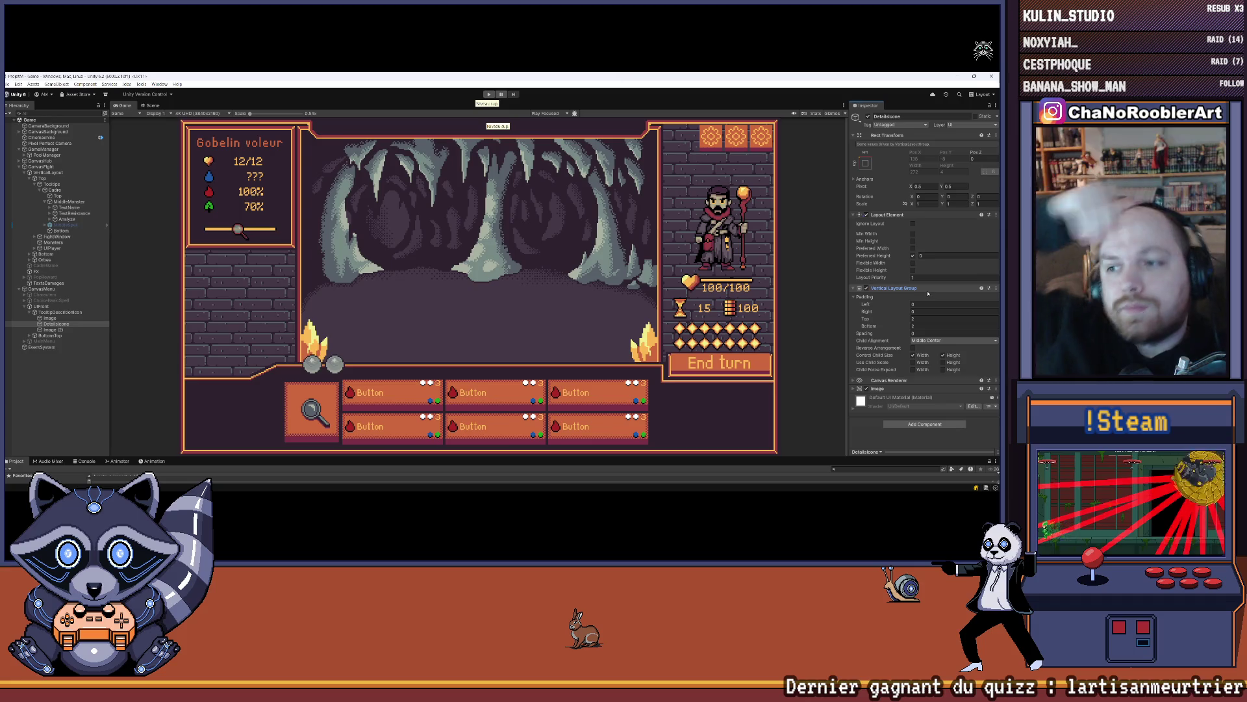
right_click(919, 289)
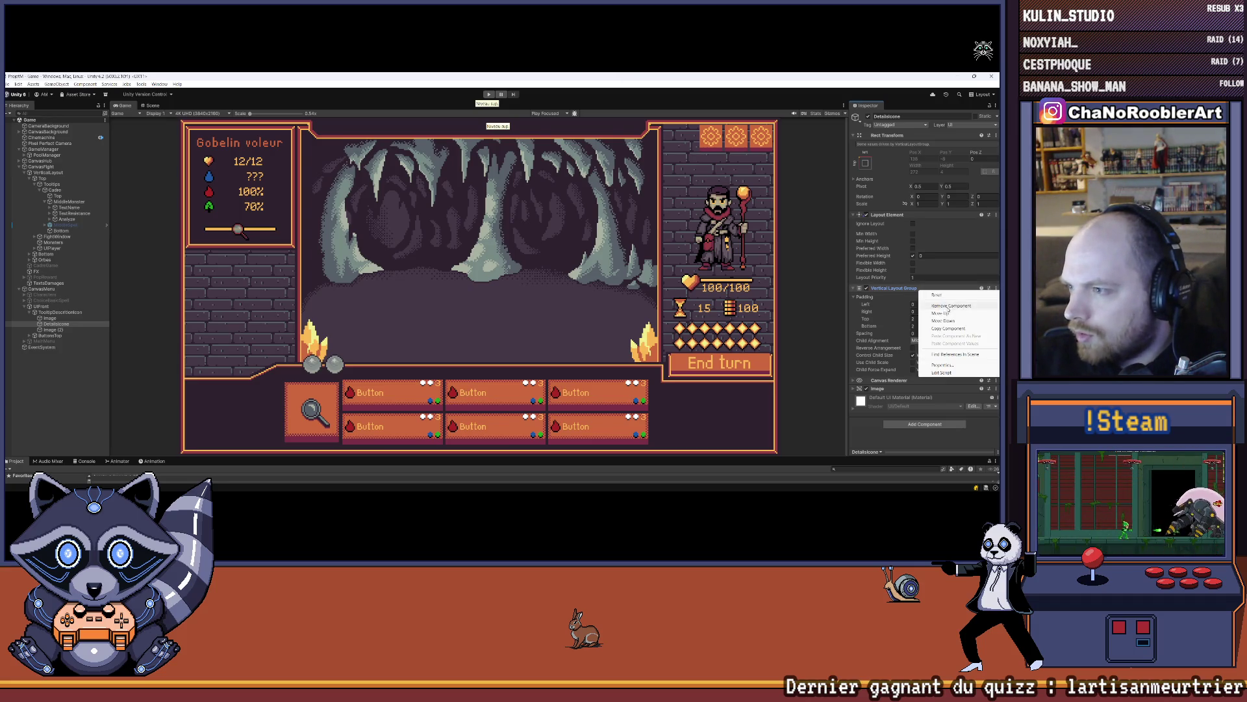
click(951, 307)
- Add a Horizontal Layout Group controlling child height, with top and bottom padding of 2
click(923, 332)
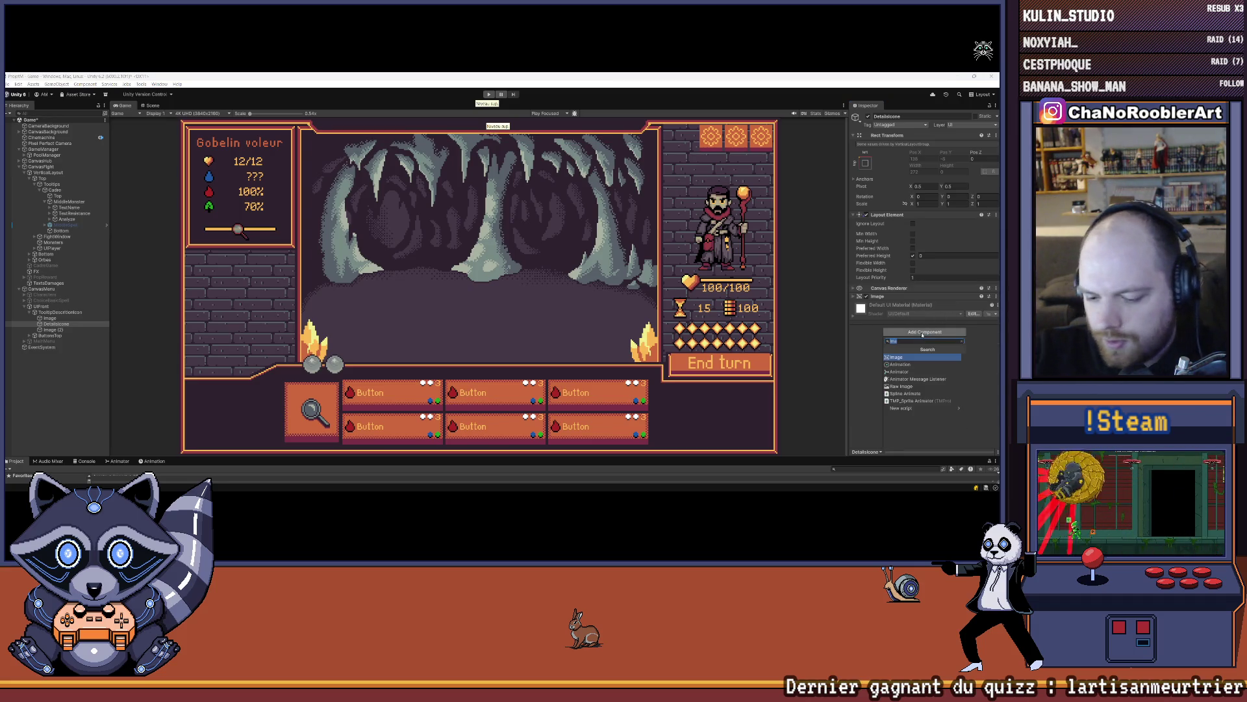
text(horizontal)
key(Return)
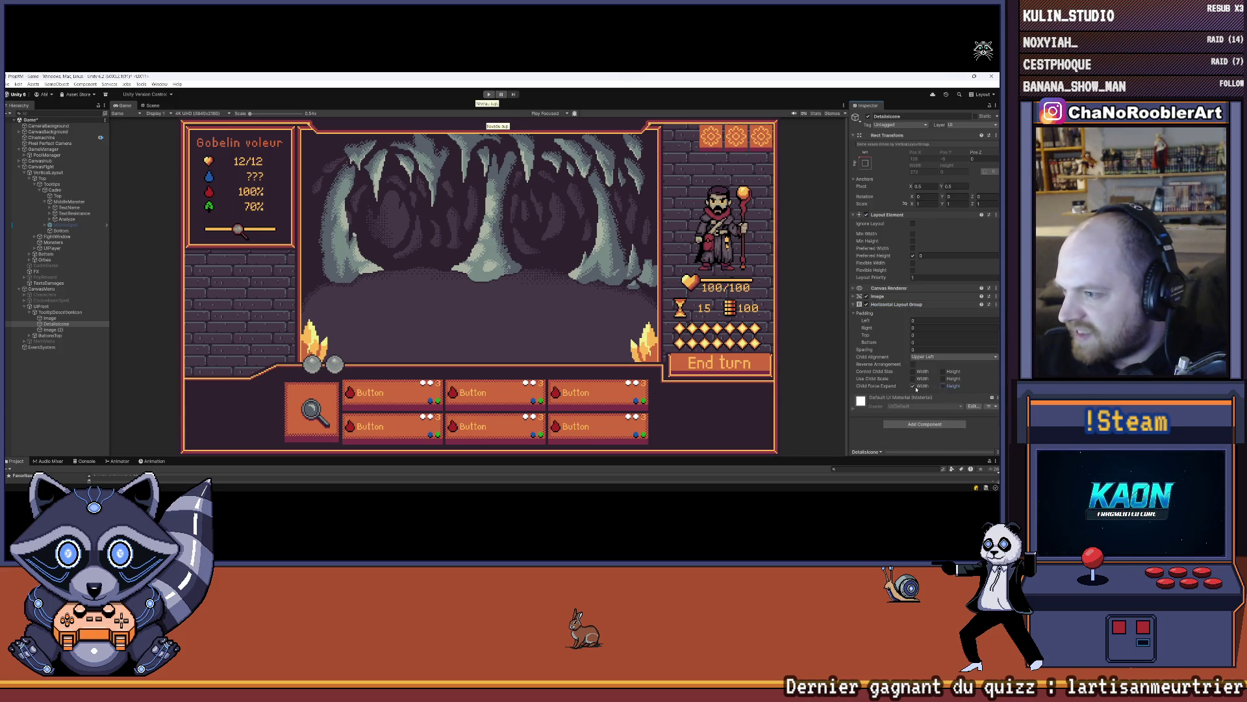
click(943, 371)
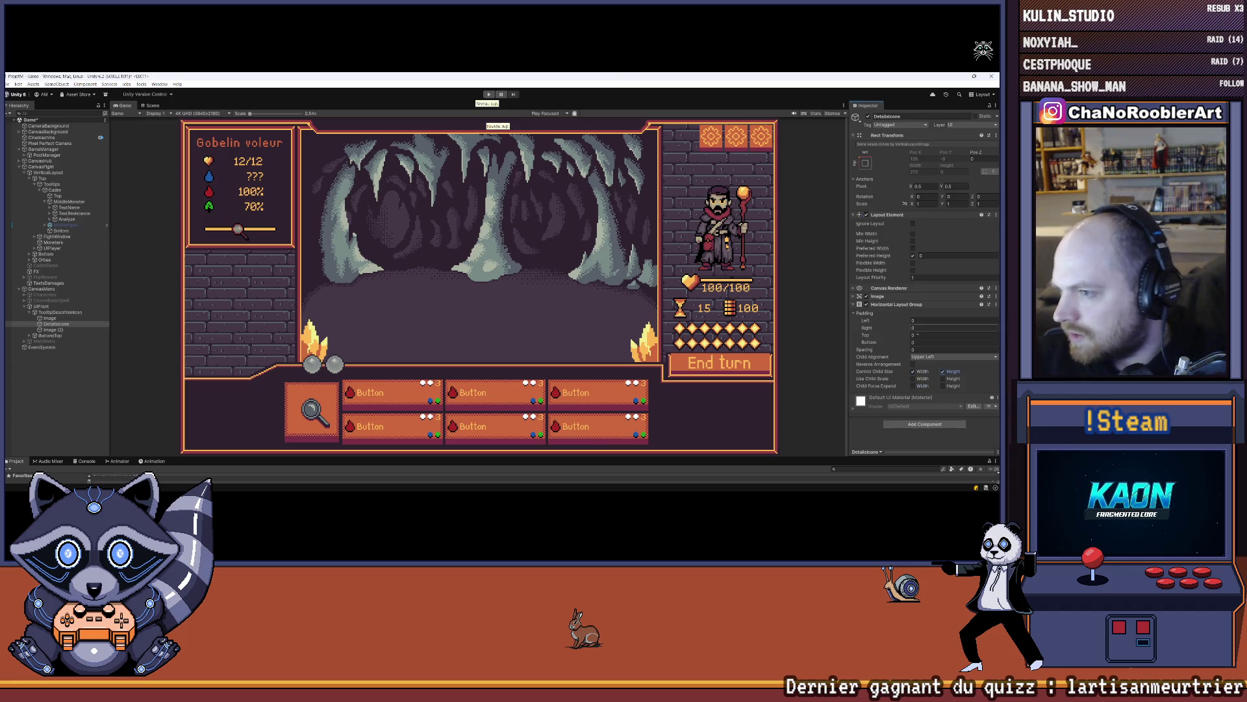
click(936, 334)
text(2)
click(921, 342)
text(2)
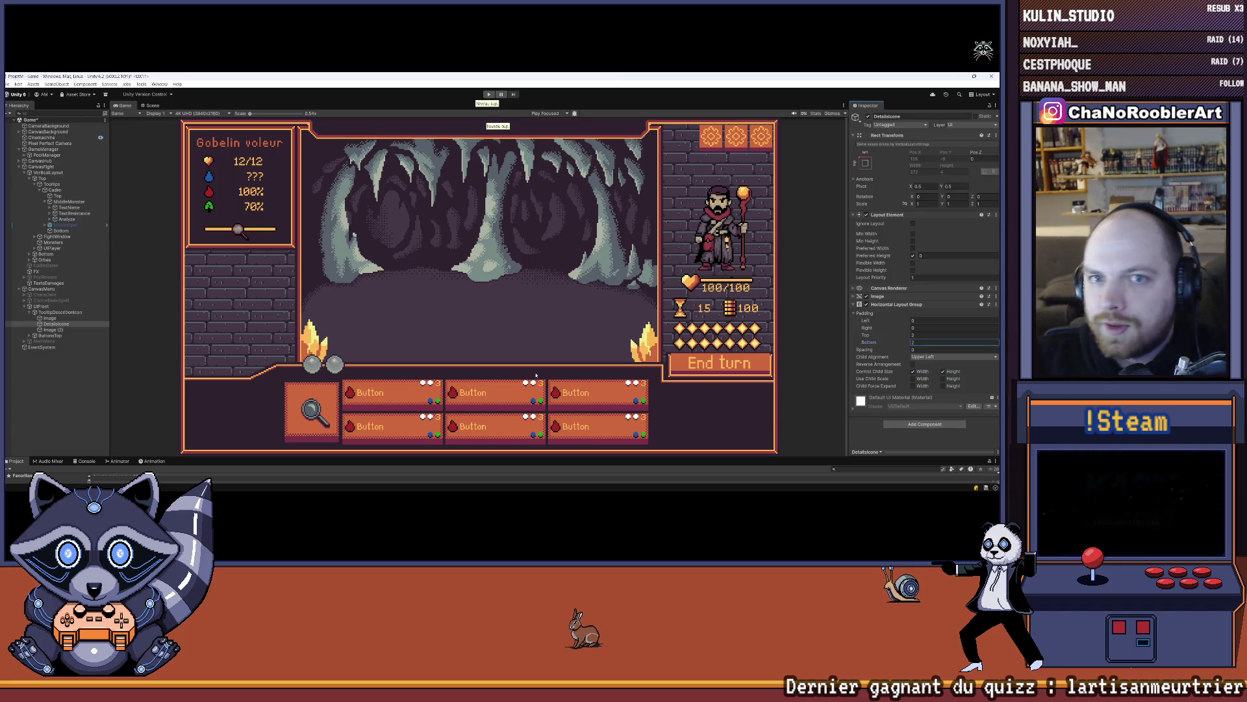
right_click(58, 324)
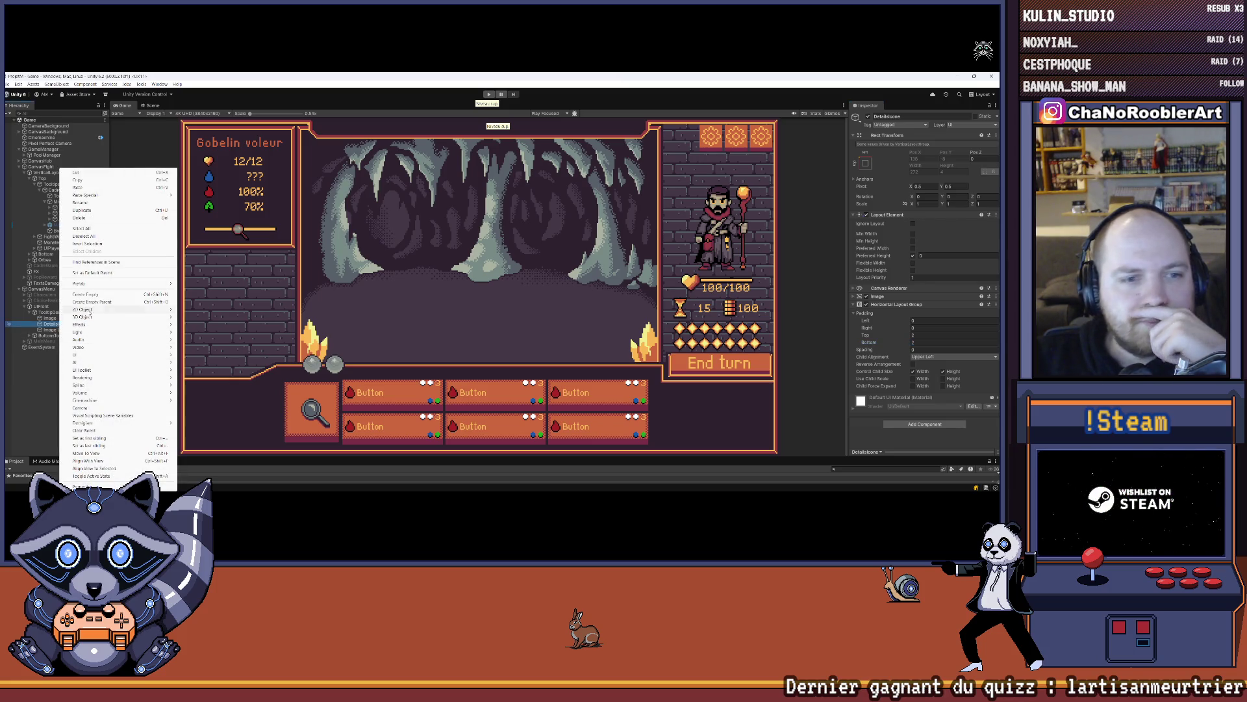
- Create a UI Image inside the detail icon row, discarding an accidental empty child
click(87, 295)
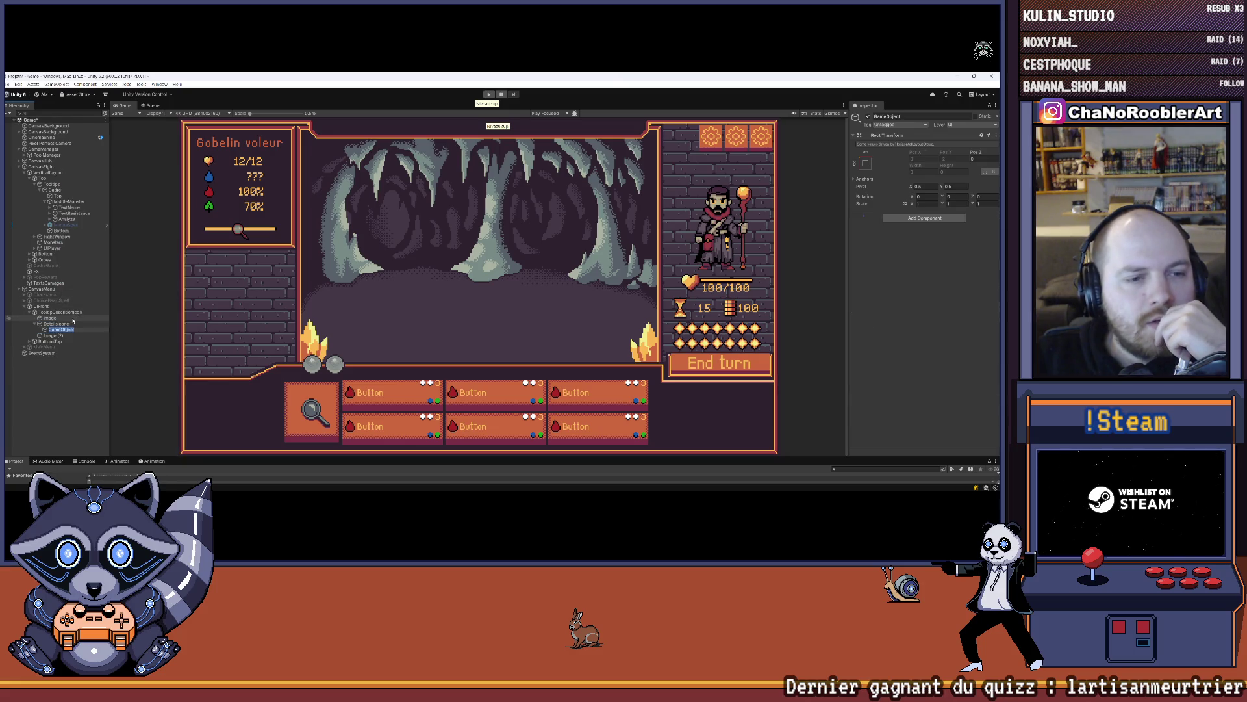
click(58, 330)
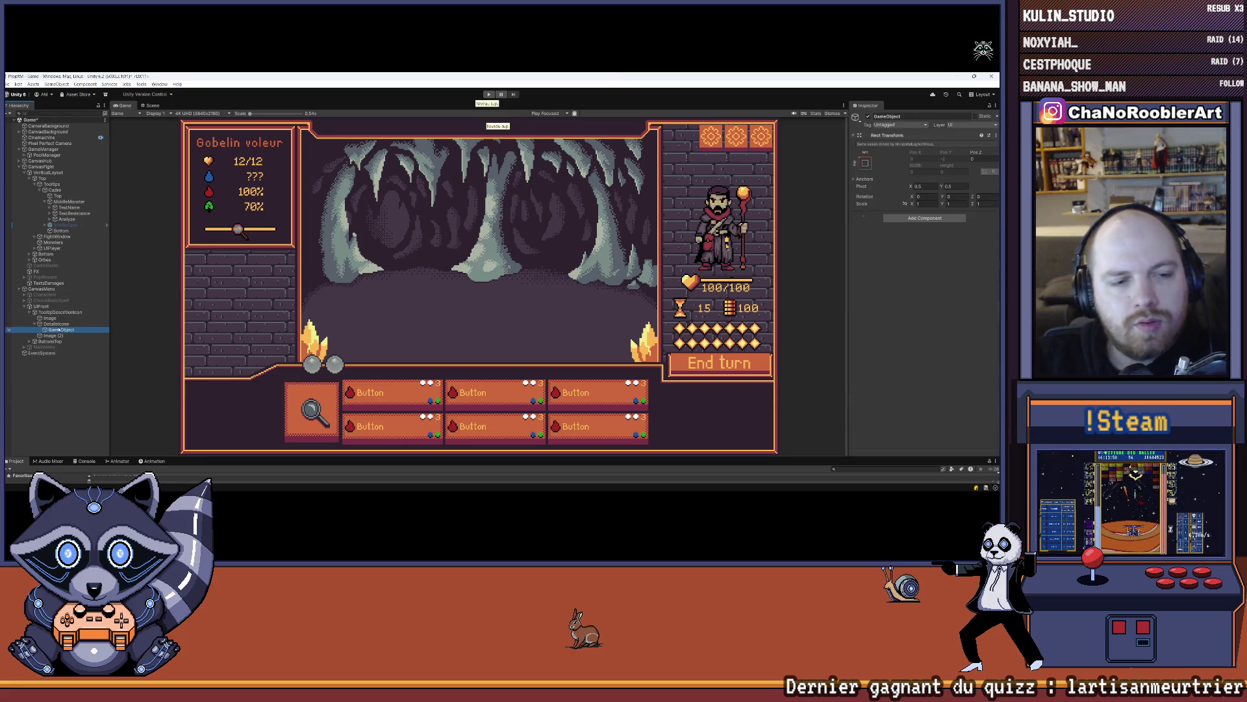
key(Delete)
click(65, 325)
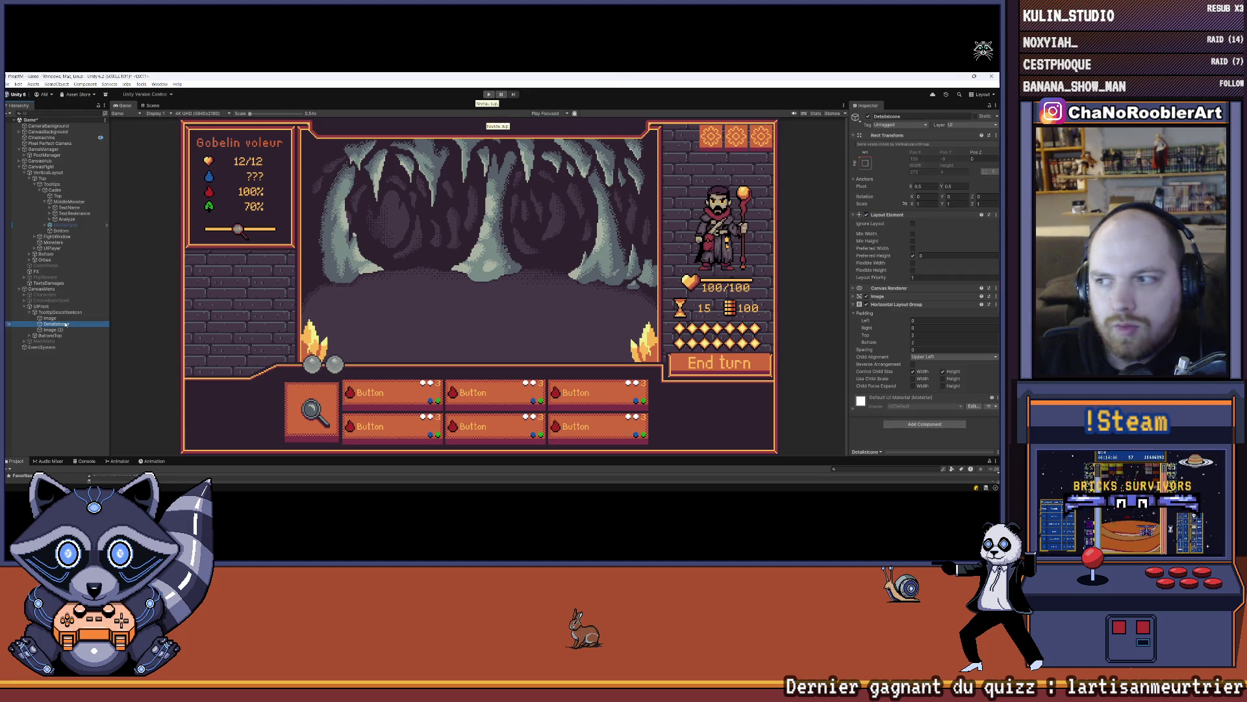
right_click(65, 324)
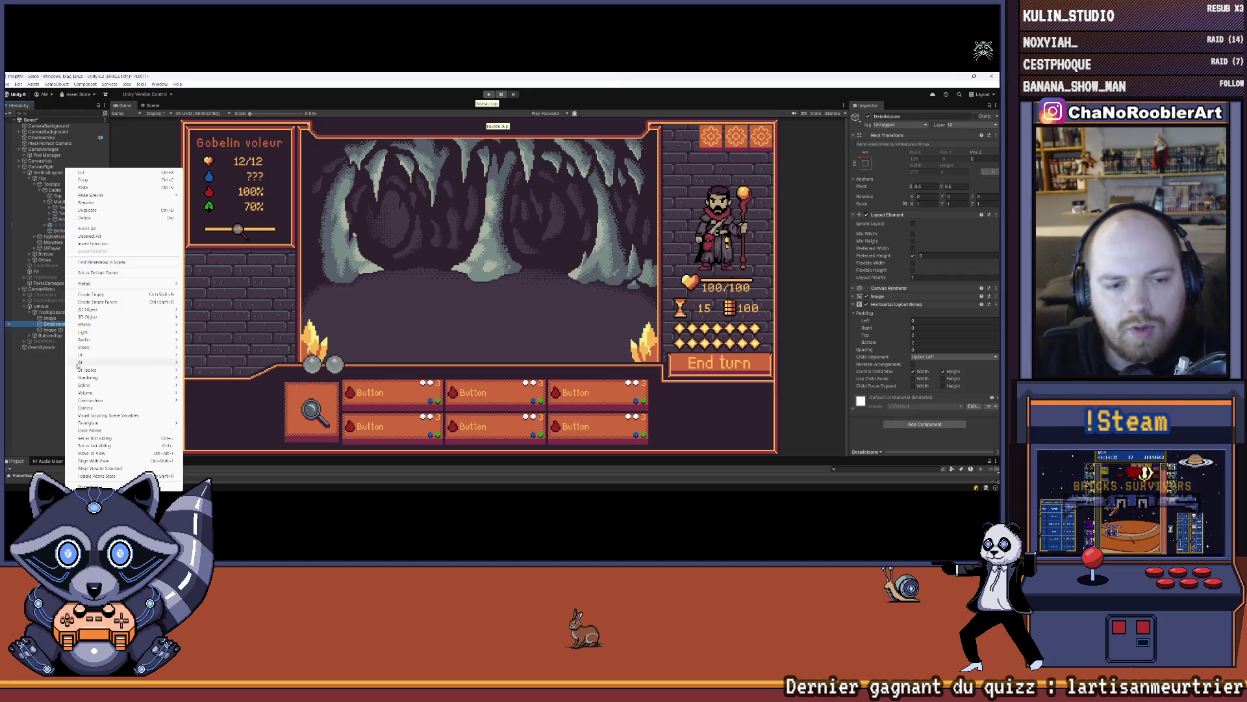
mouse_move(130, 355)
click(200, 356)
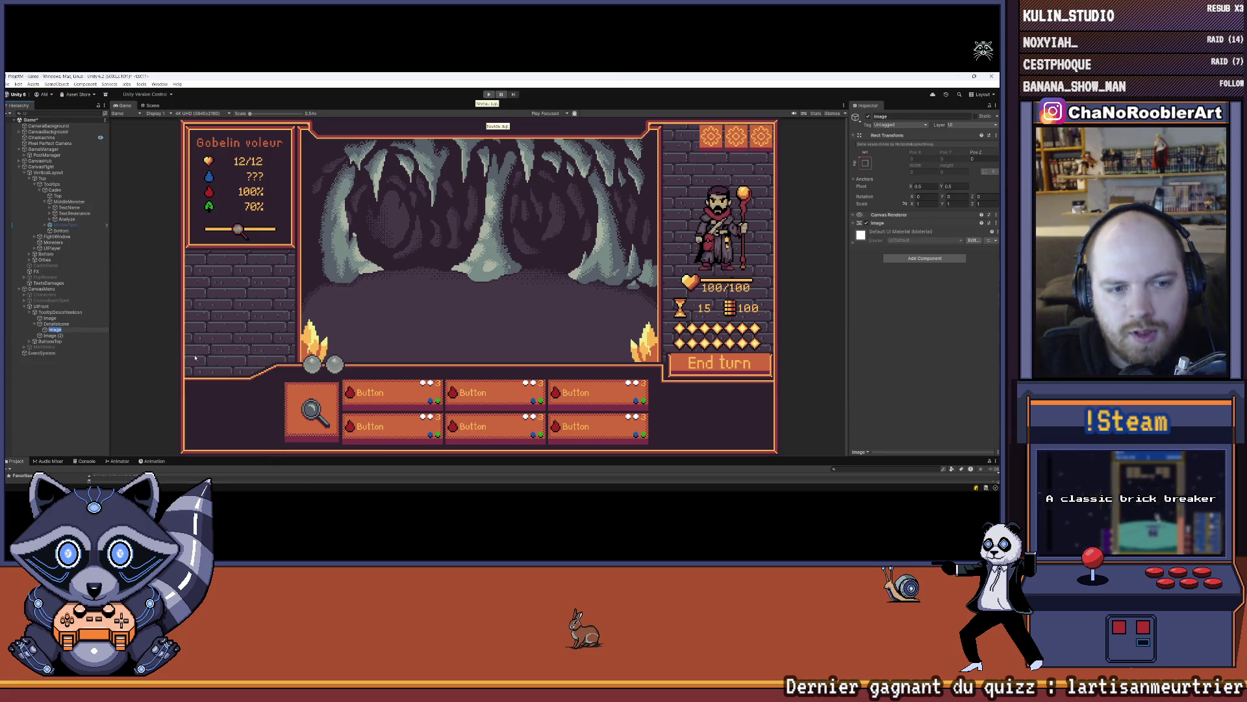
- Give the image a Layout Element with preferred width and height of 32
click(908, 259)
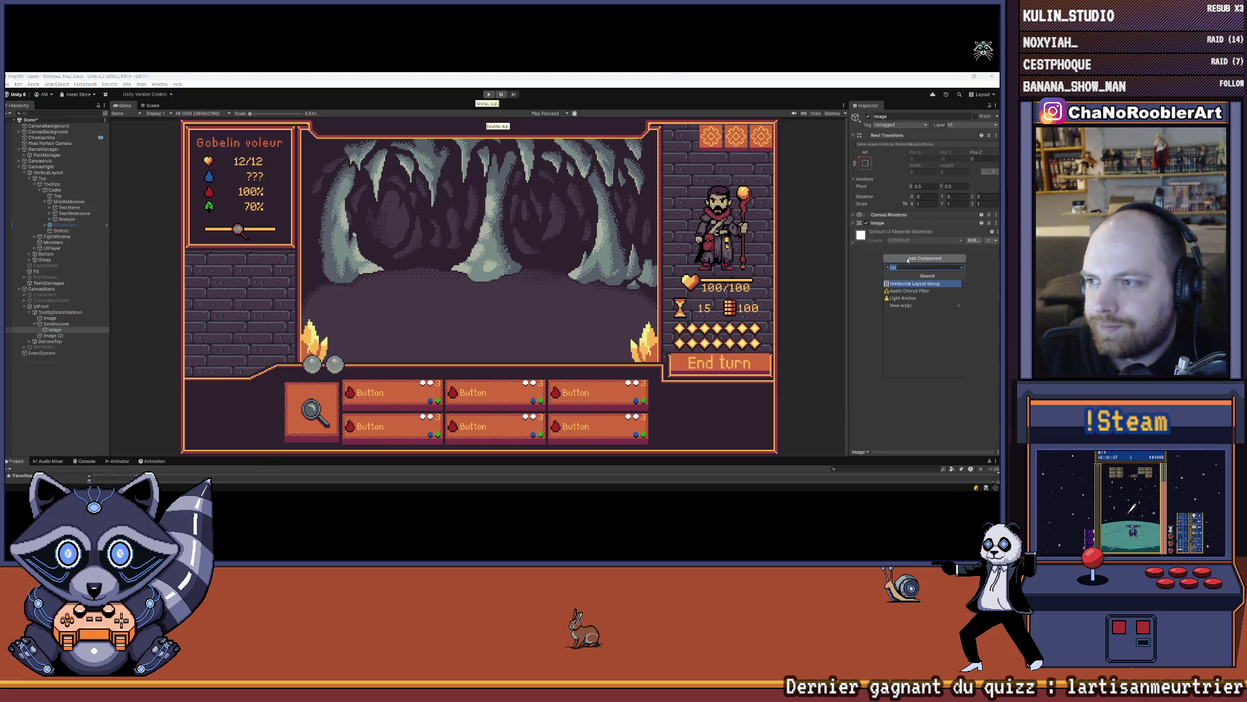
text(Lay)
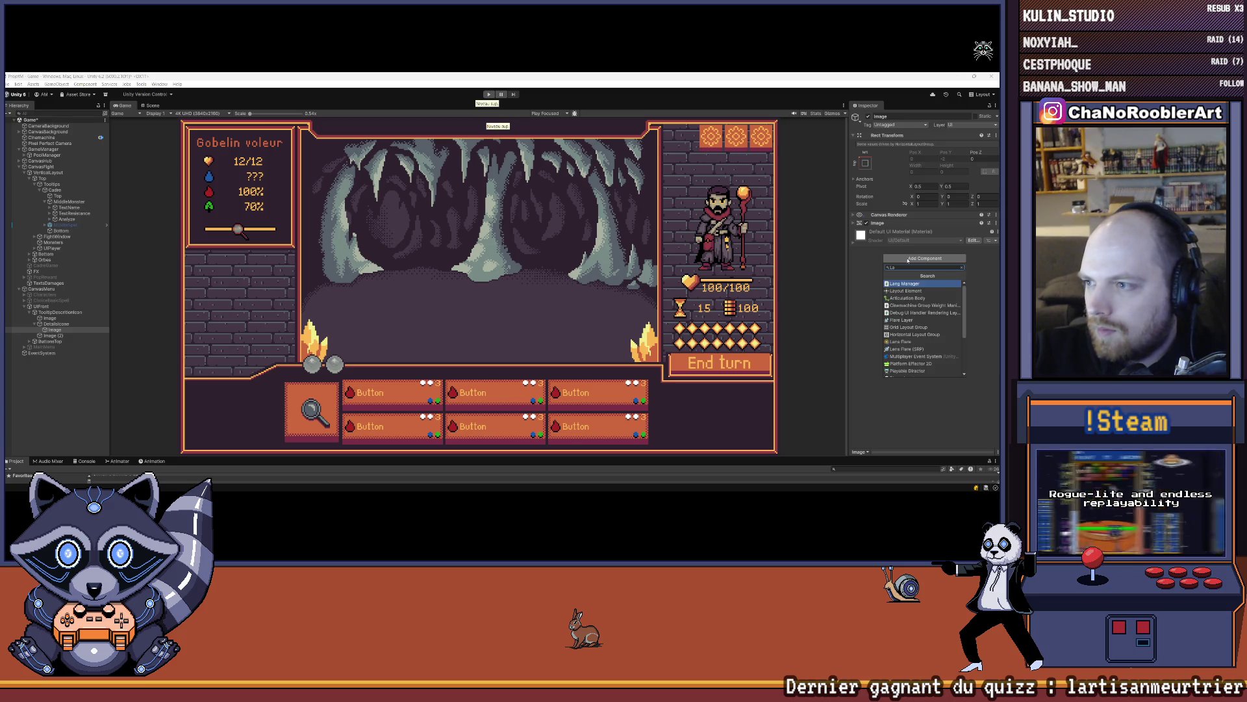
key(Return)
click(912, 264)
click(913, 272)
text(2)
key(Tab)
text(32)
key(Return)
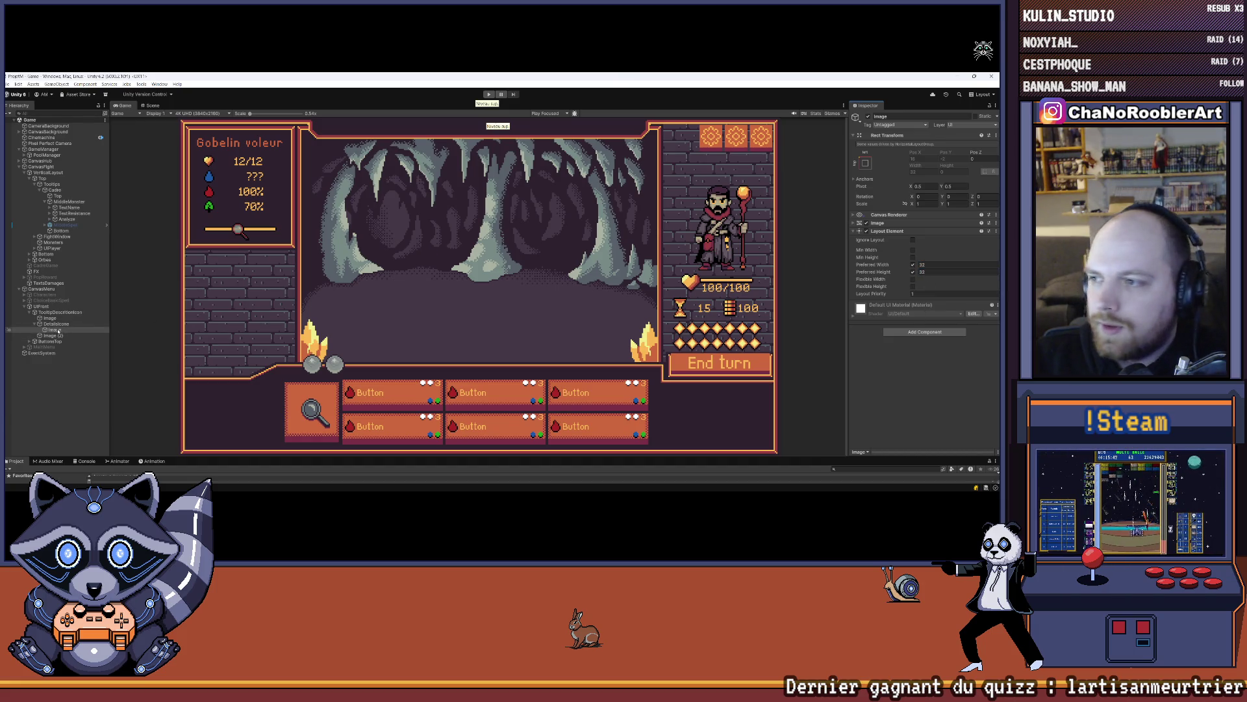
- Set the detail icon row's preferred height to 32
click(57, 324)
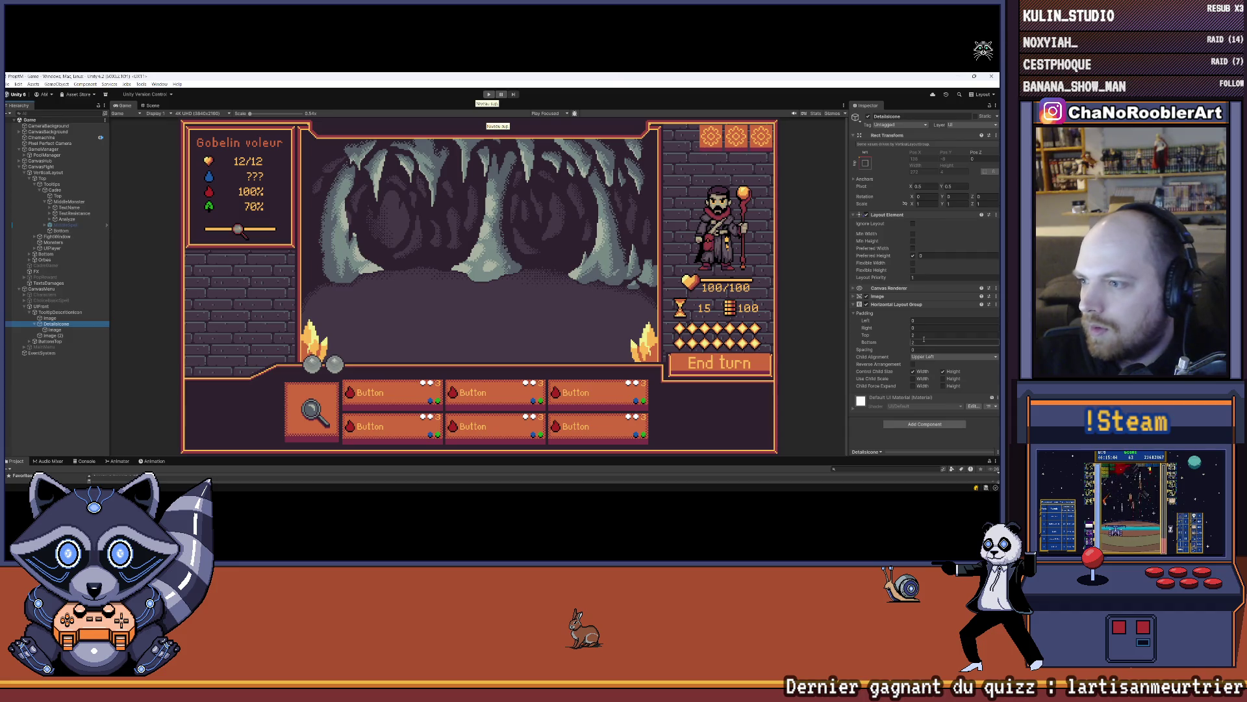
click(929, 256)
text(32)
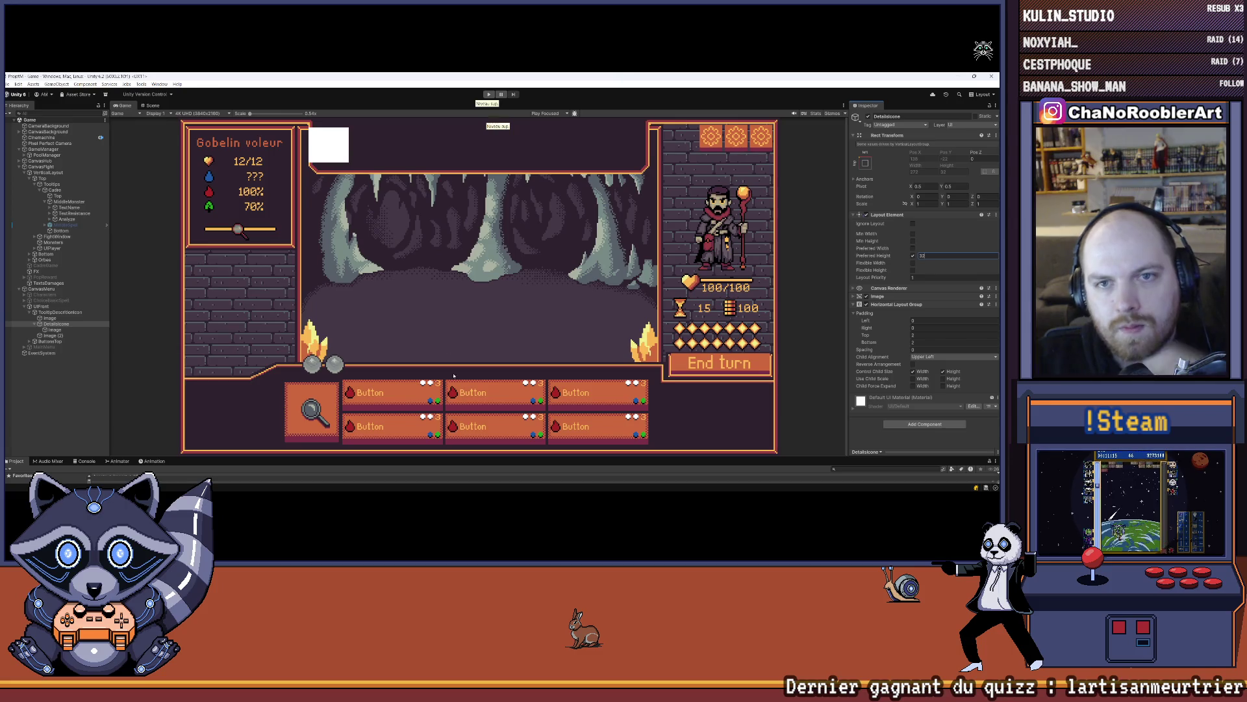
drag(396, 456, 396, 382)
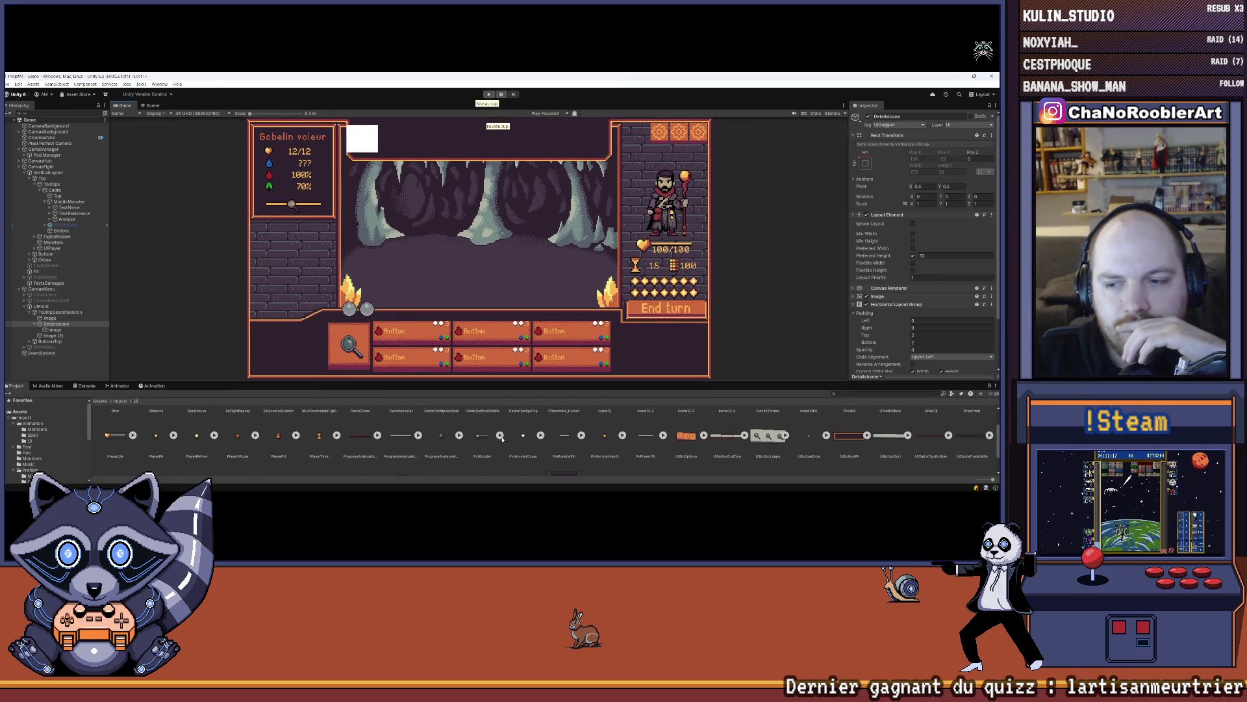
- Browse the Icone12 sprite sheets in the Project panel and select the Icone12Po sprite
scroll(503, 440, up, 2)
click(623, 425)
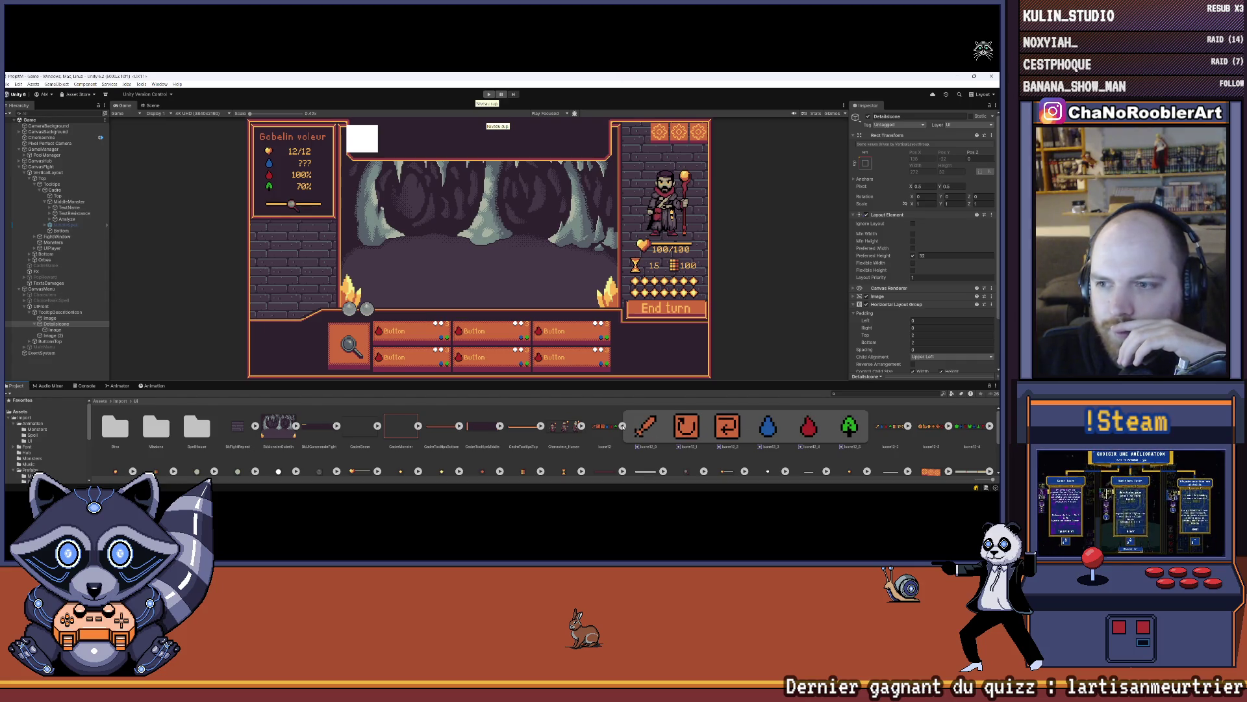
click(623, 426)
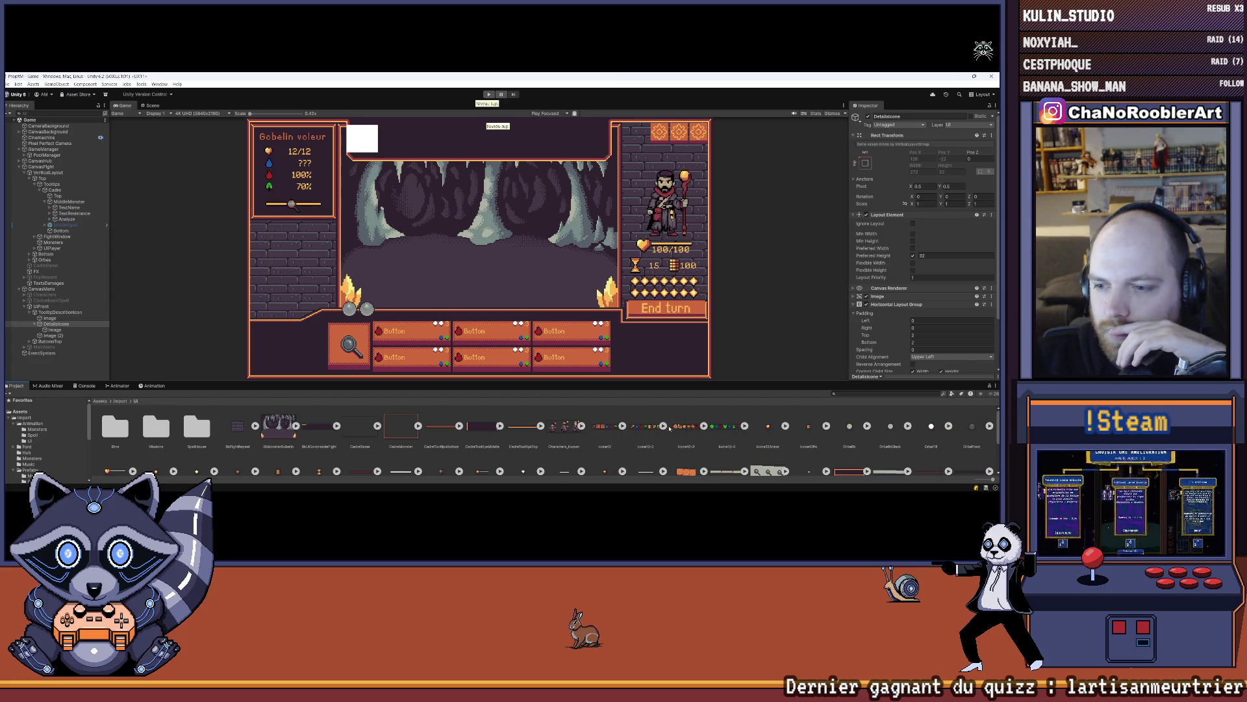
click(663, 426)
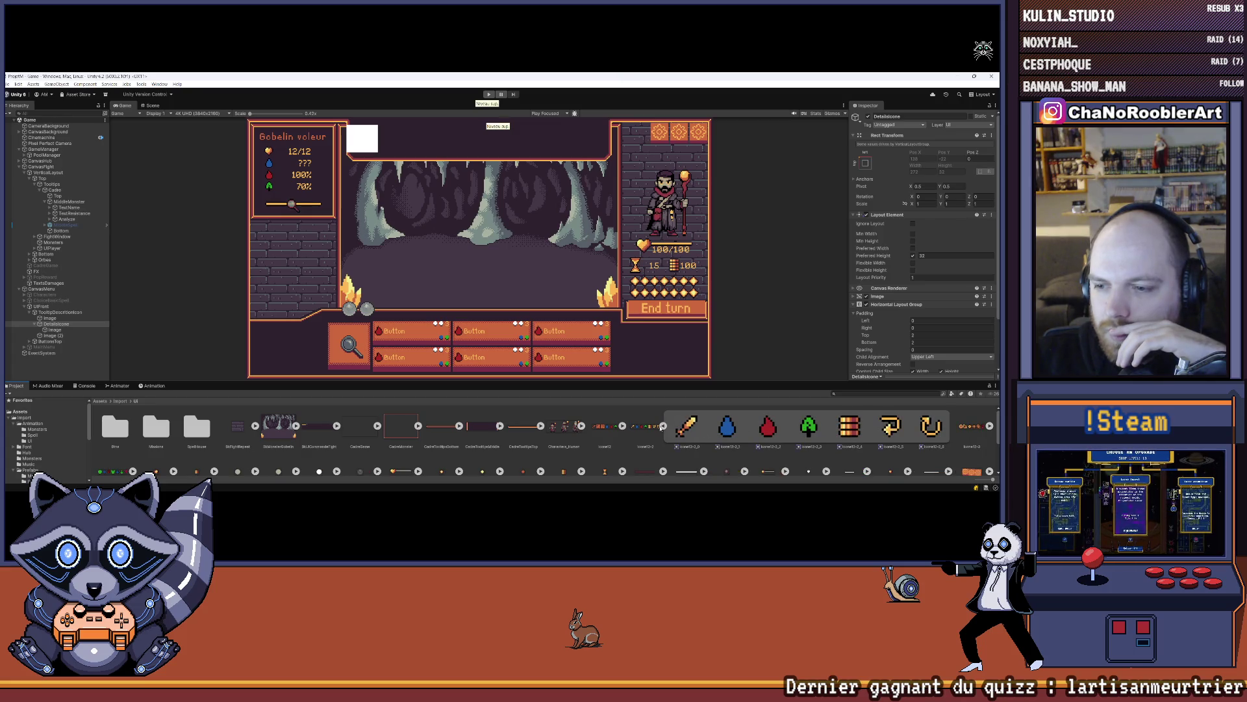
click(662, 426)
scroll(450, 436, down, 1)
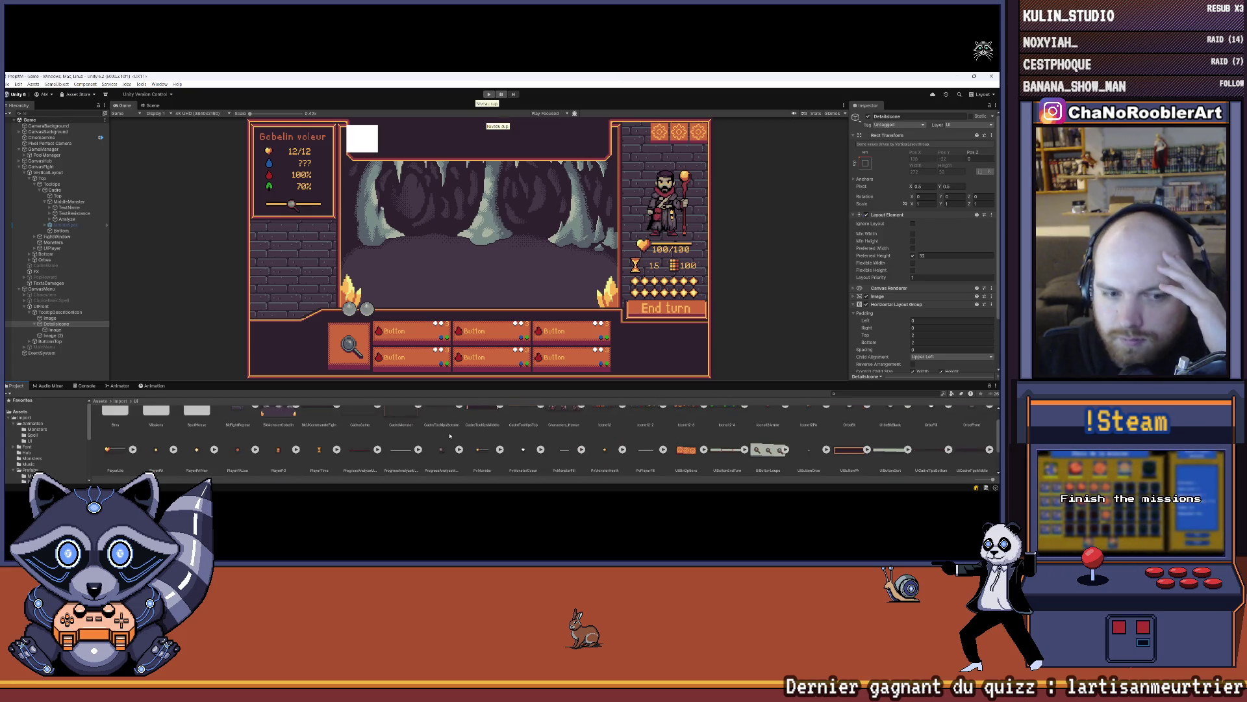
scroll(450, 435, up, 1)
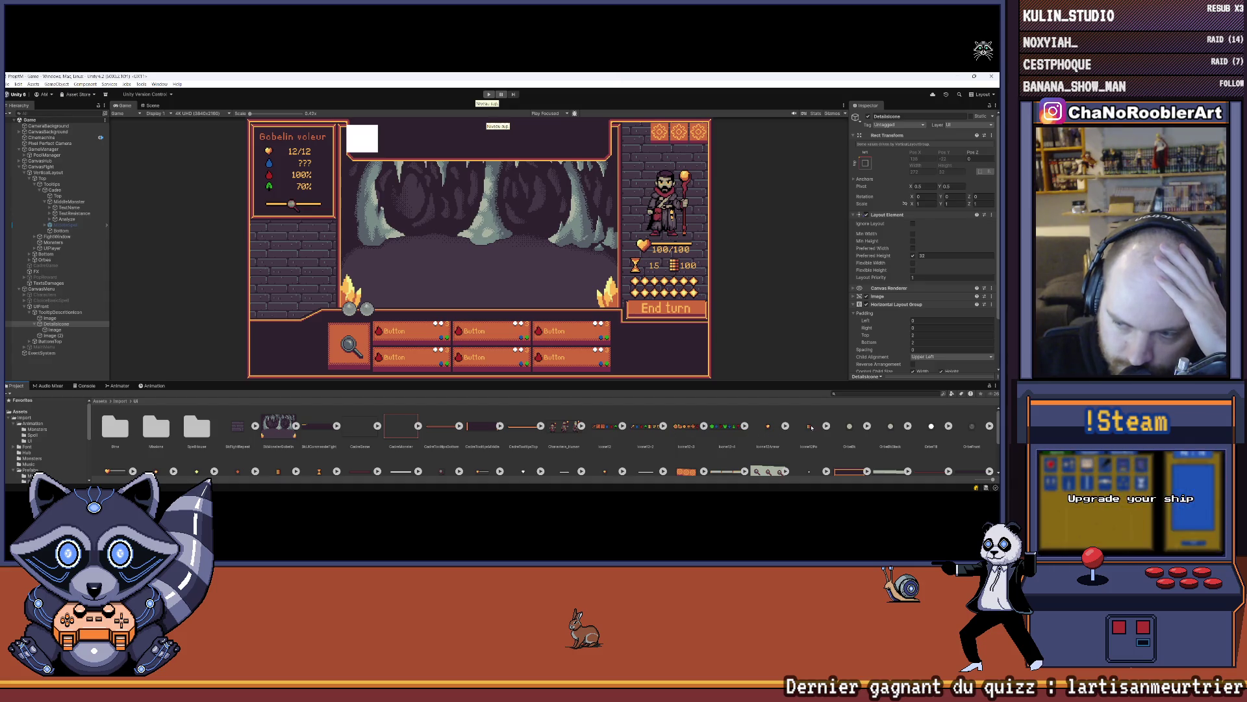
click(826, 426)
click(849, 427)
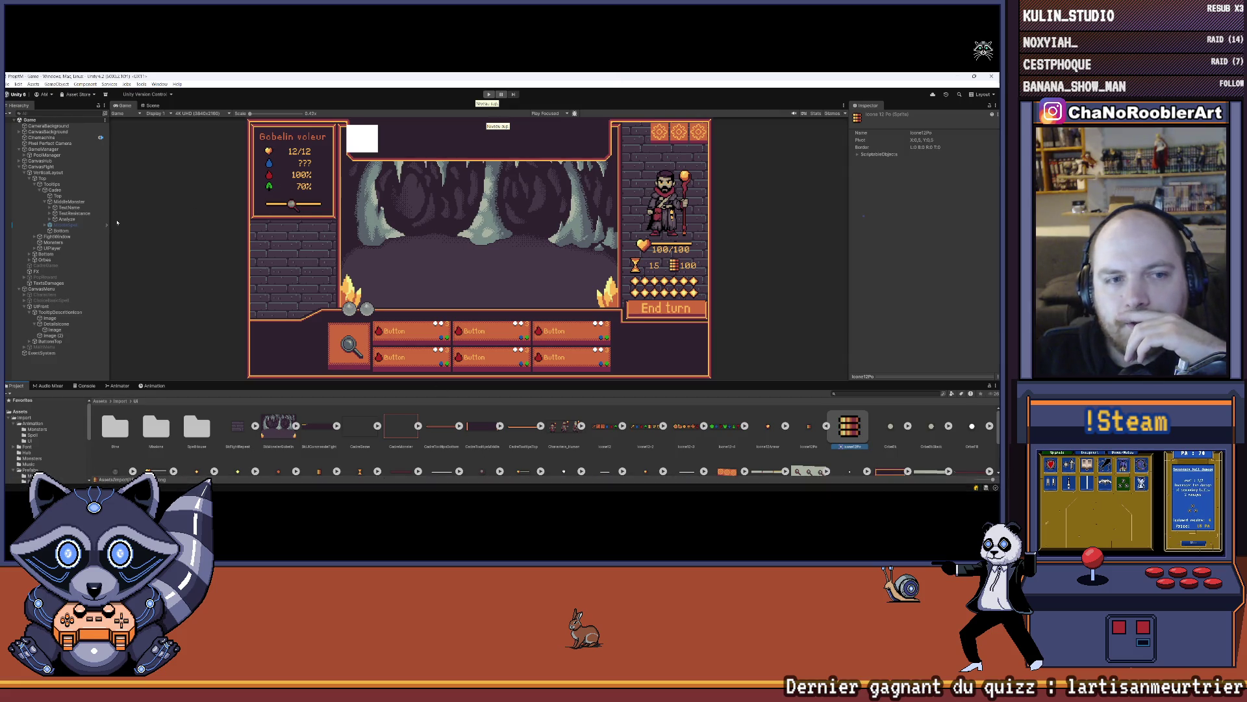
click(68, 201)
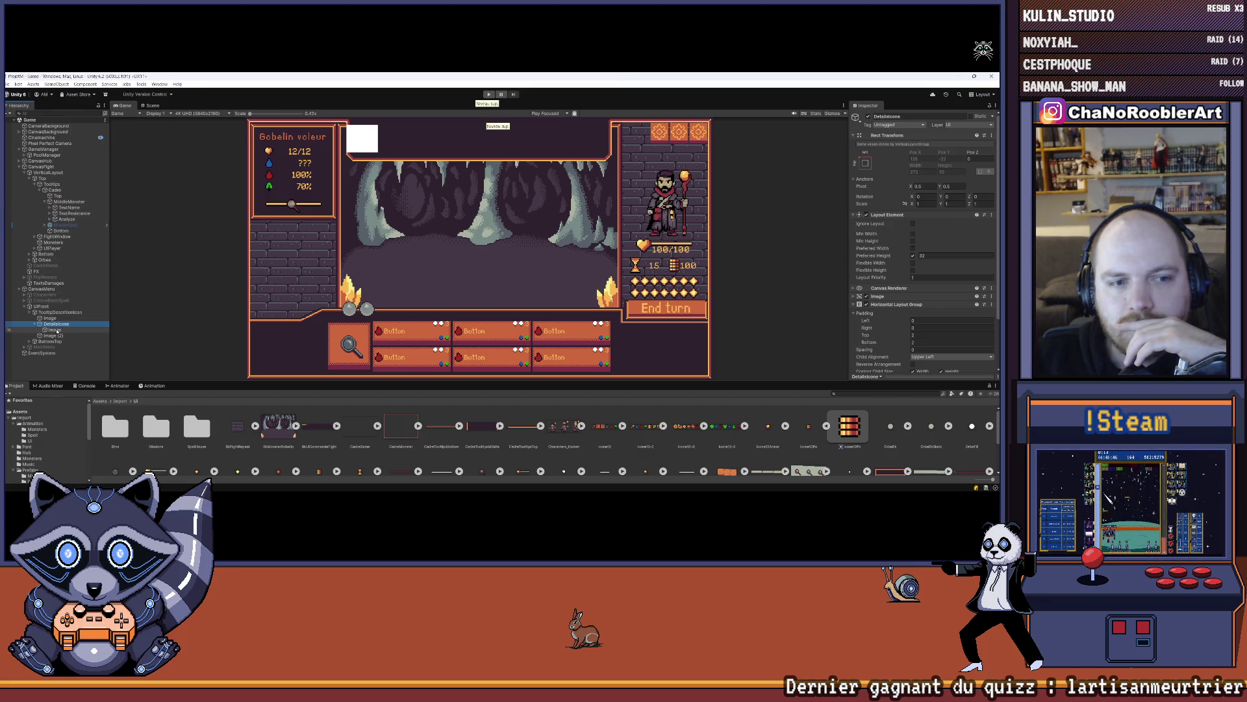
- Set a left padding on the detail icon row's Horizontal Layout Group
click(57, 329)
click(57, 324)
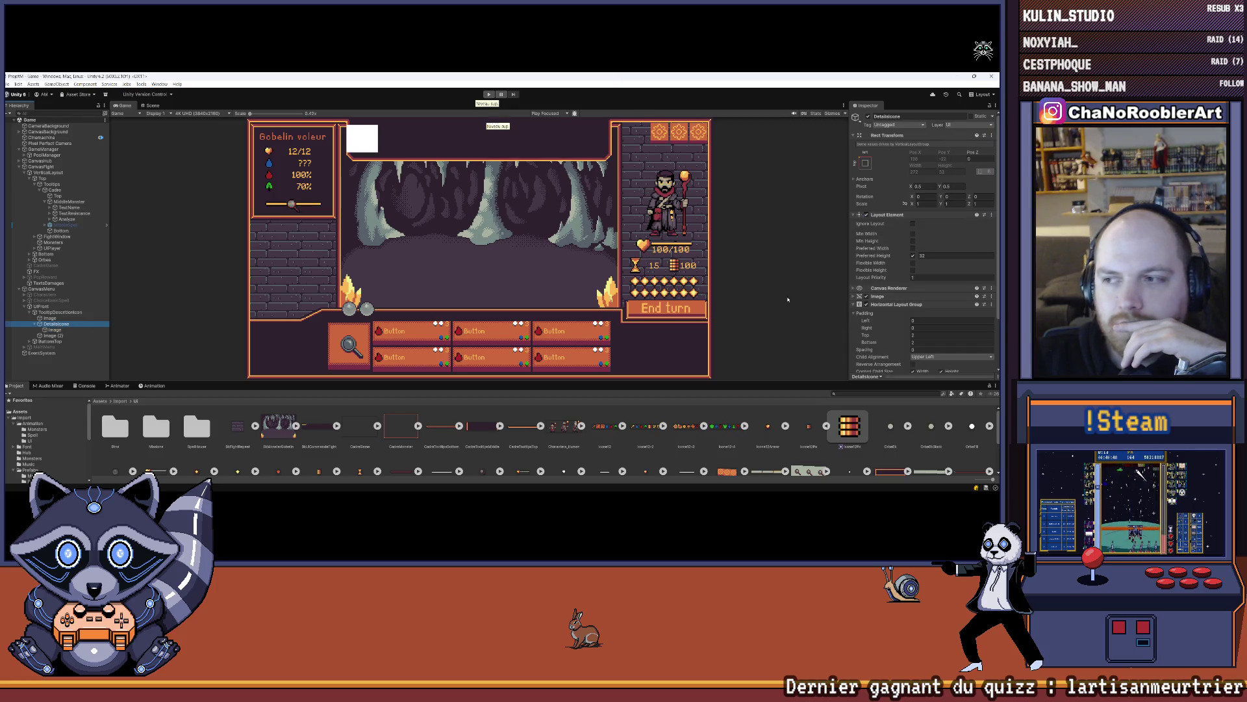
click(921, 320)
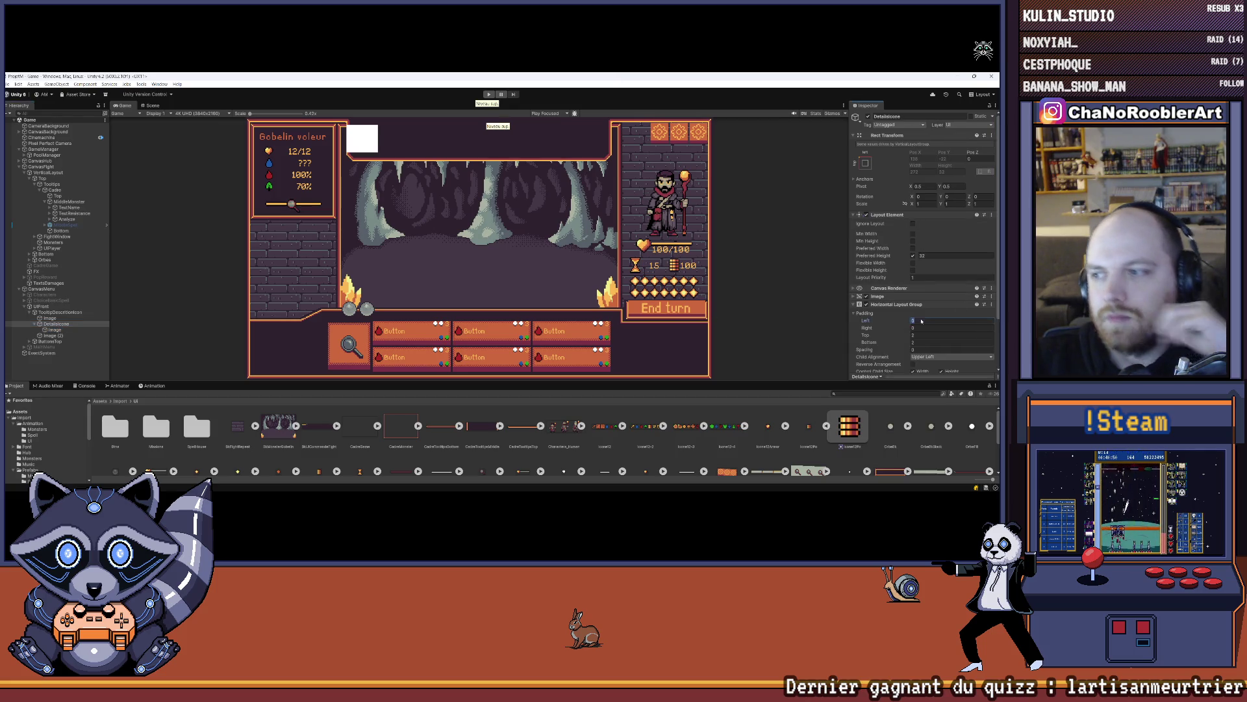
text(5)
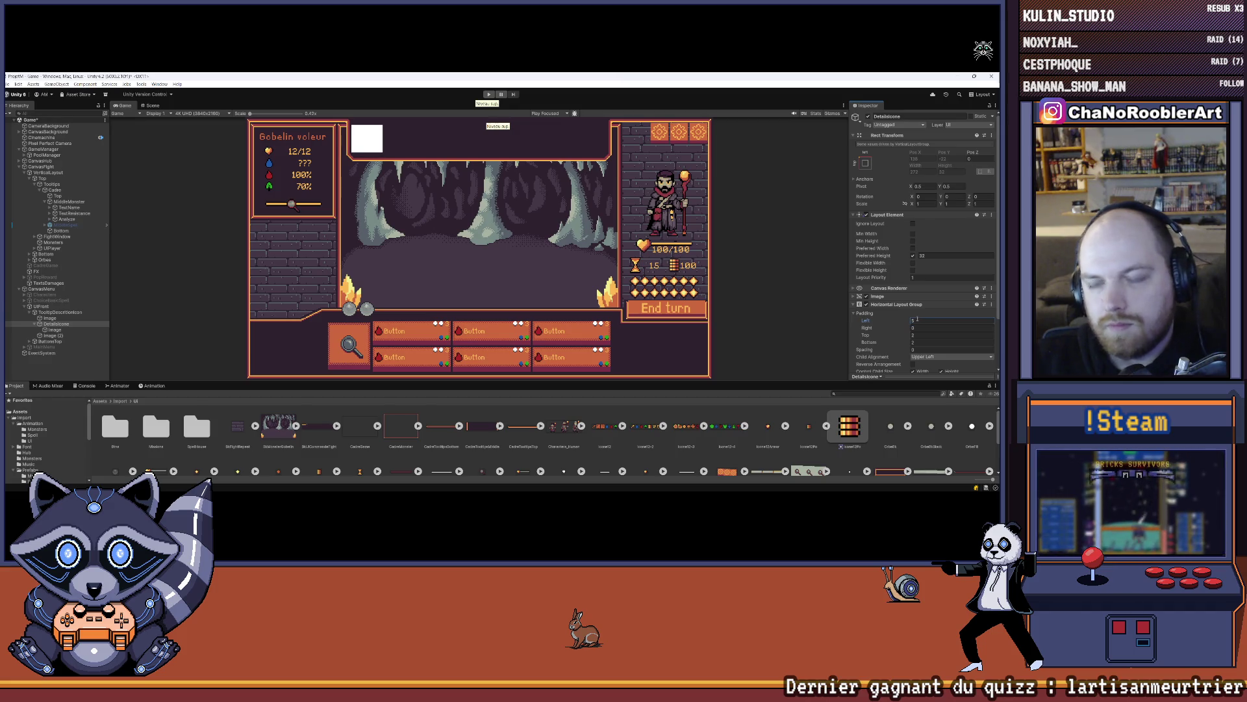
text(10)
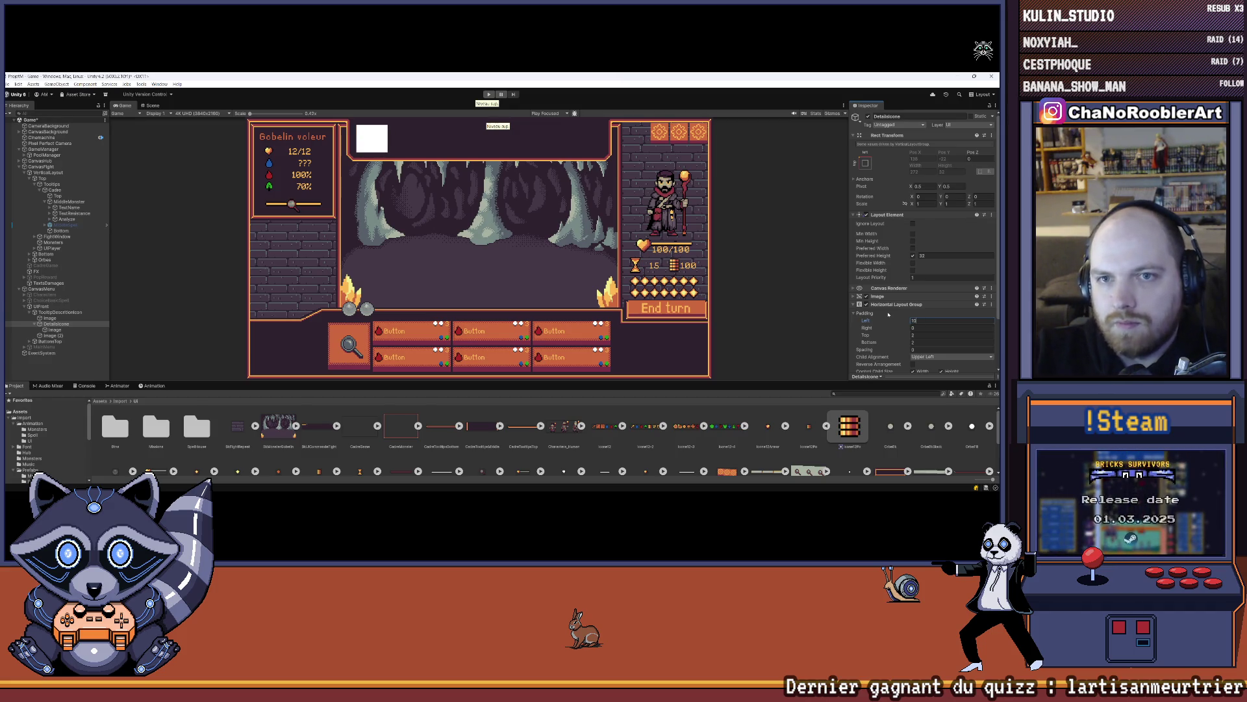
- Give the details row a preferred width of 272 and preferred height of 25
click(74, 324)
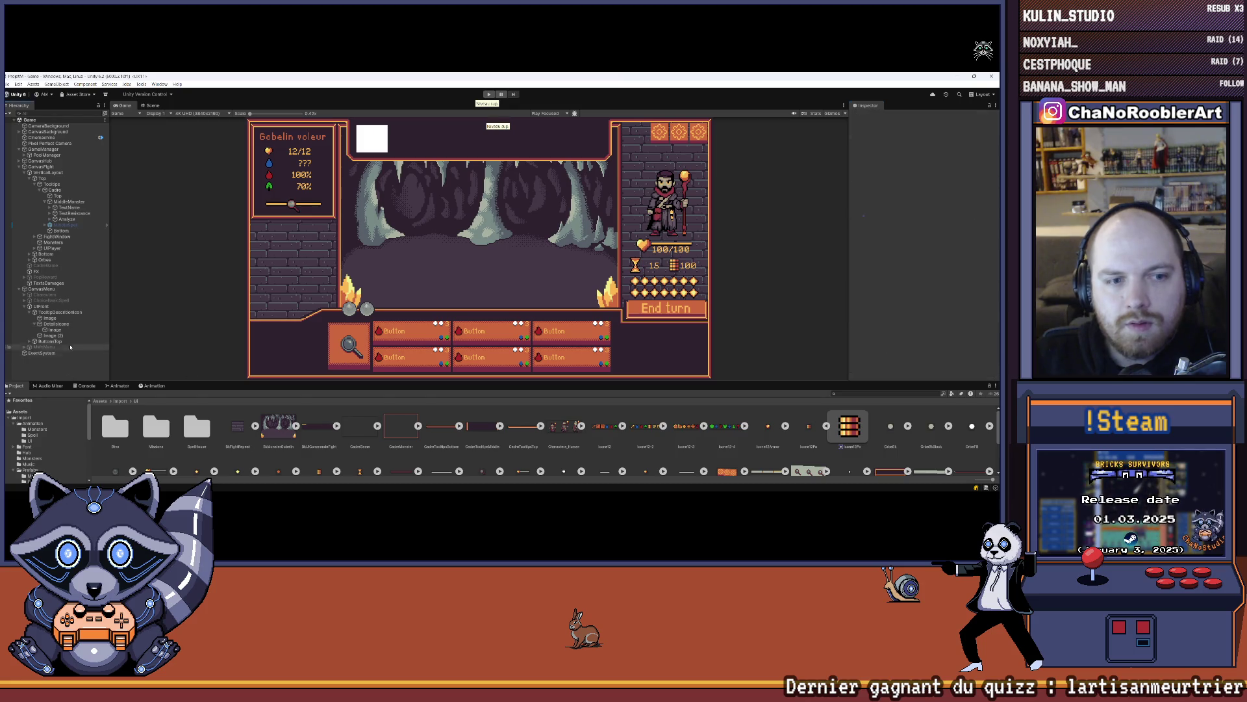
click(937, 256)
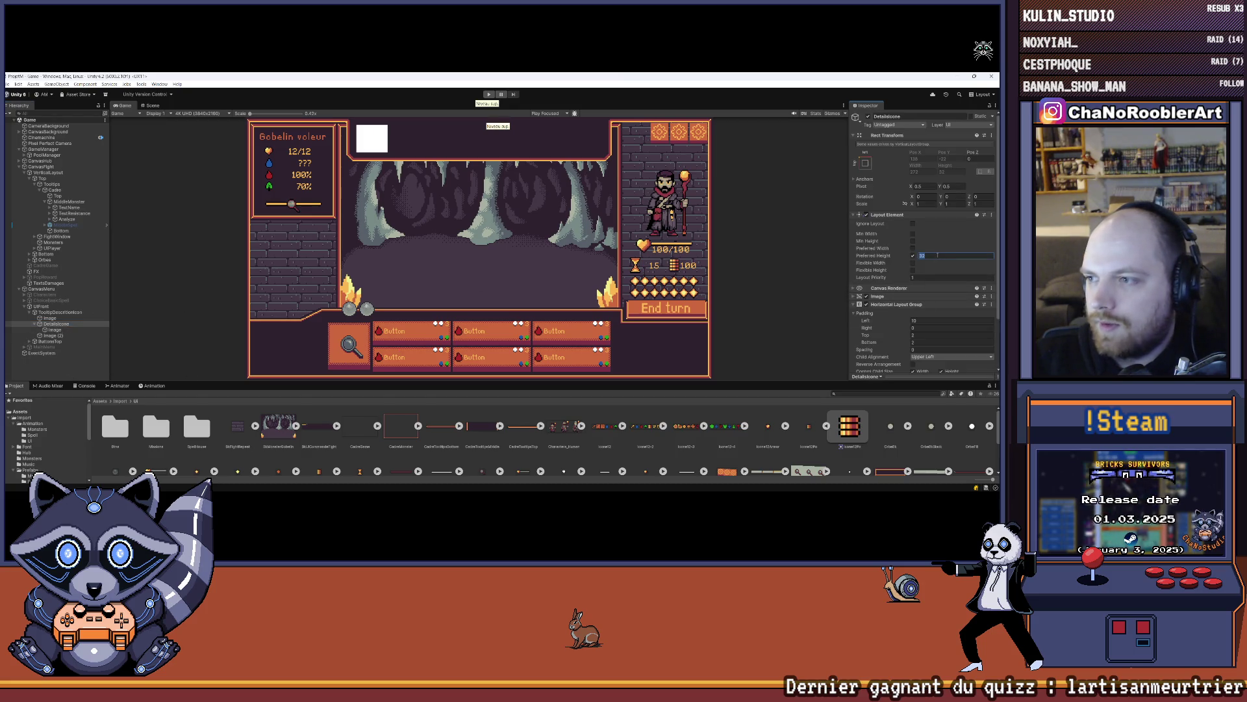
text(25)
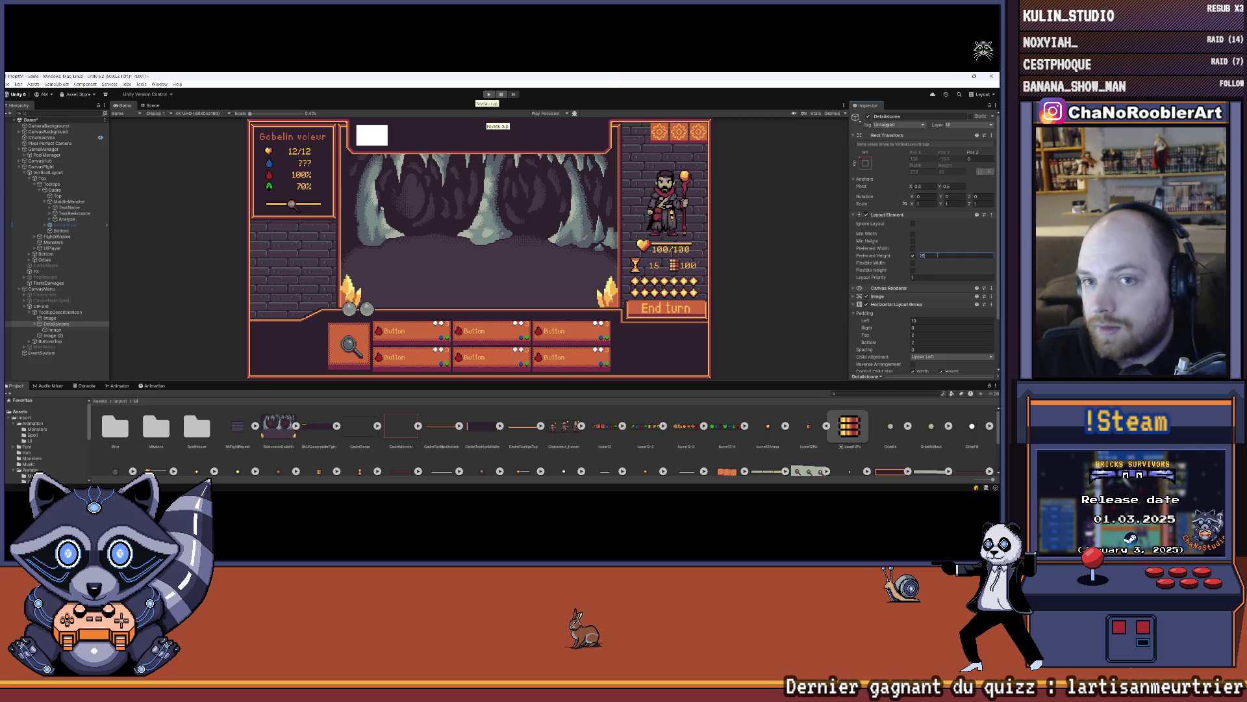
click(913, 248)
text(2)
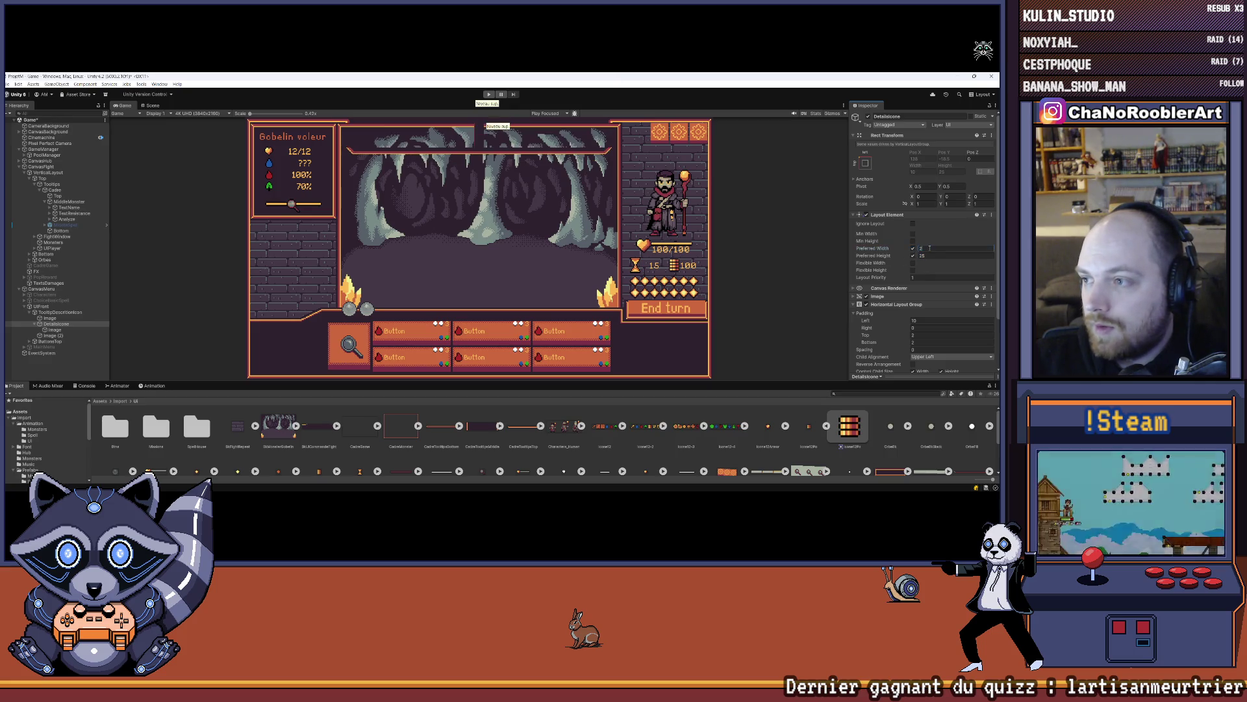
text(425)
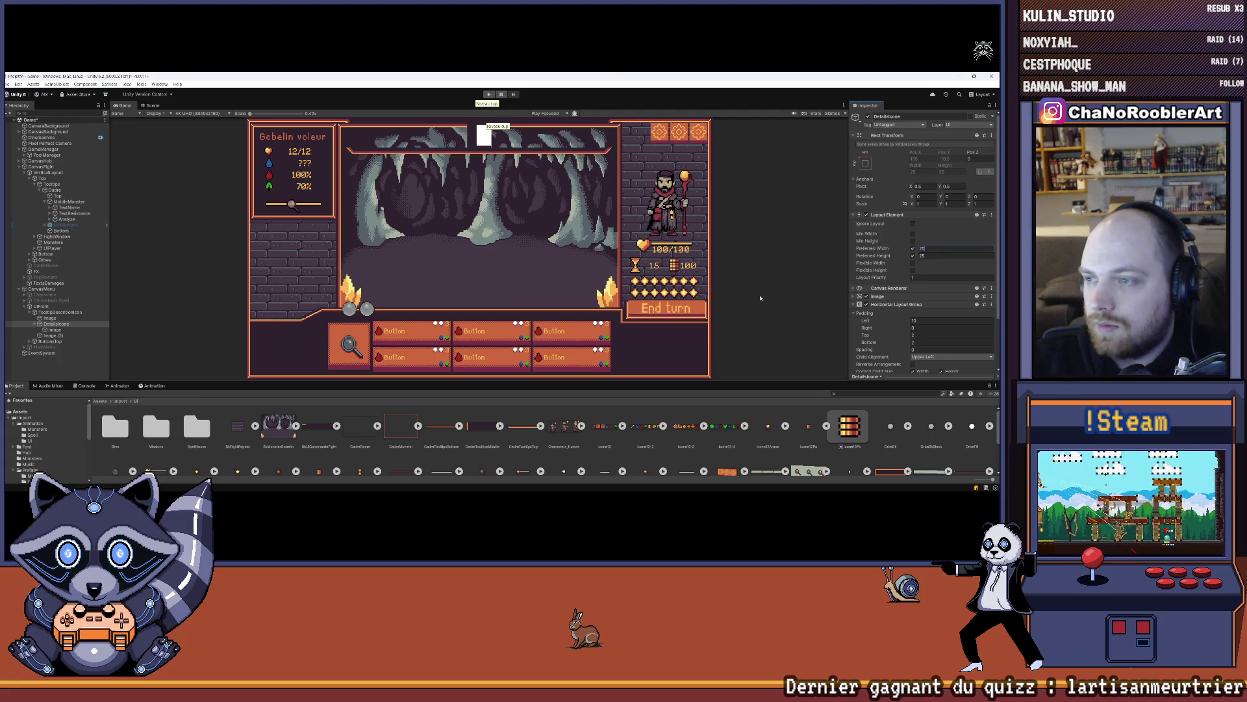
click(337, 349)
key(ctrl+z)
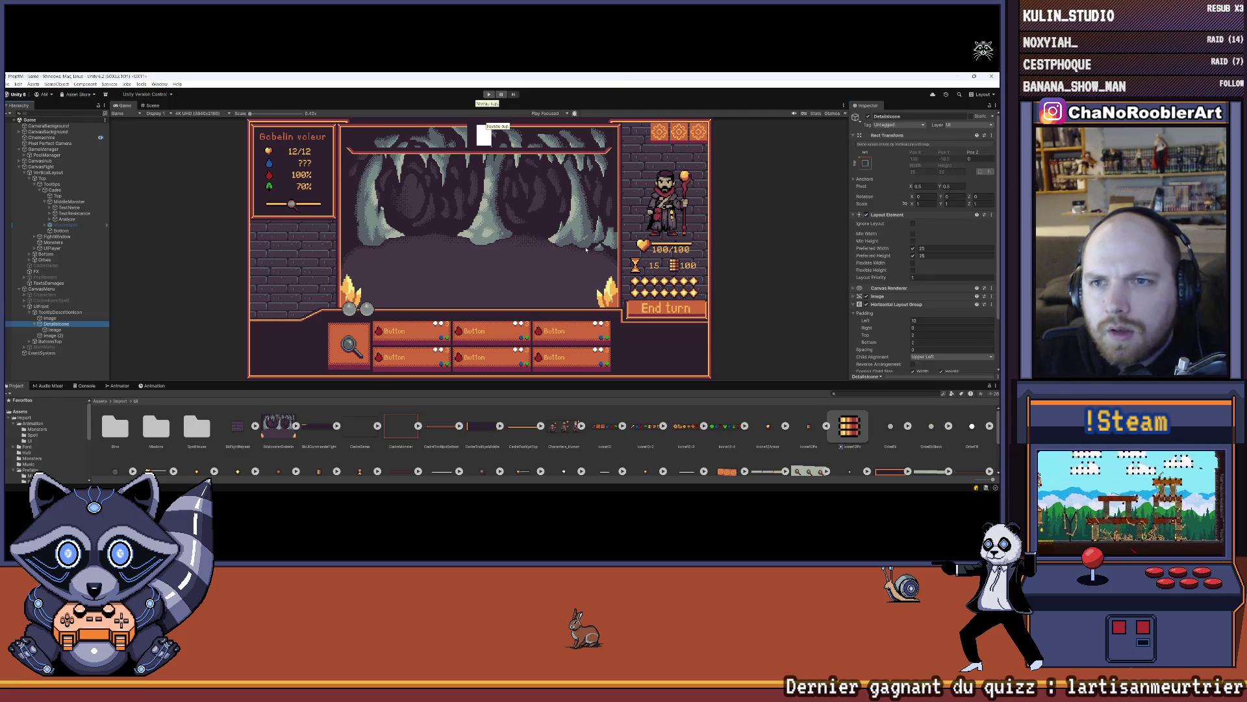
key(ctrl+z)
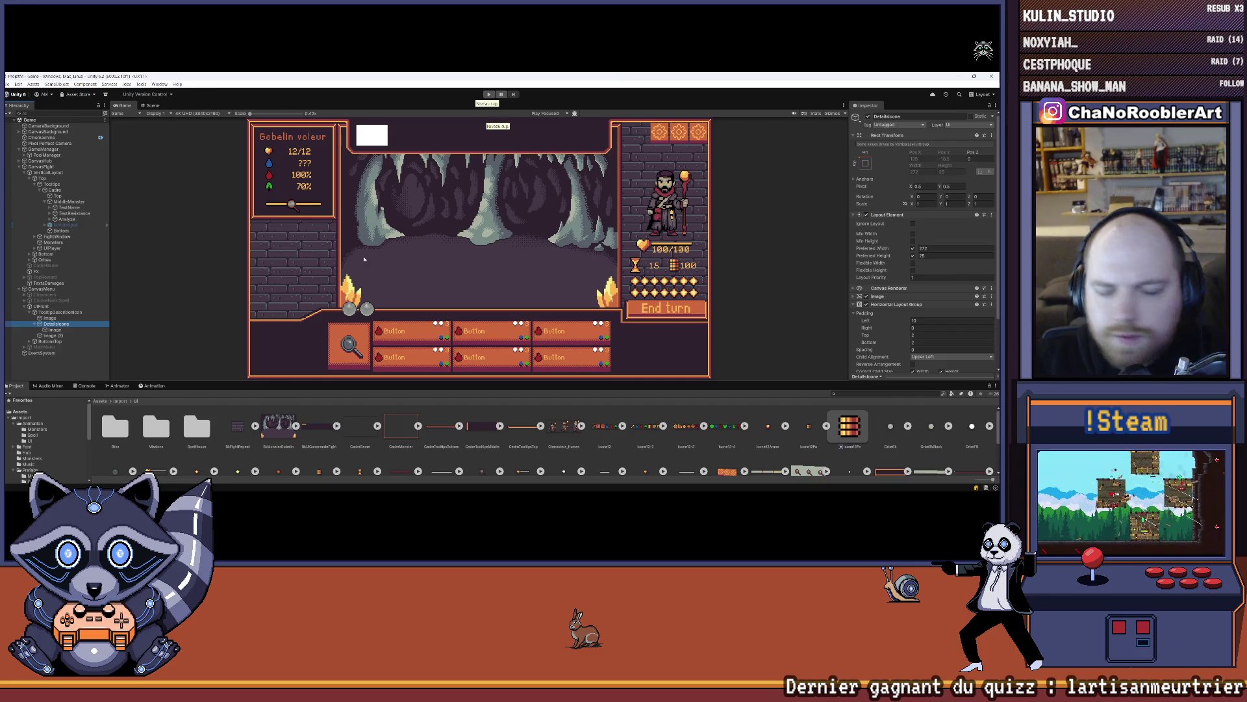
click(53, 330)
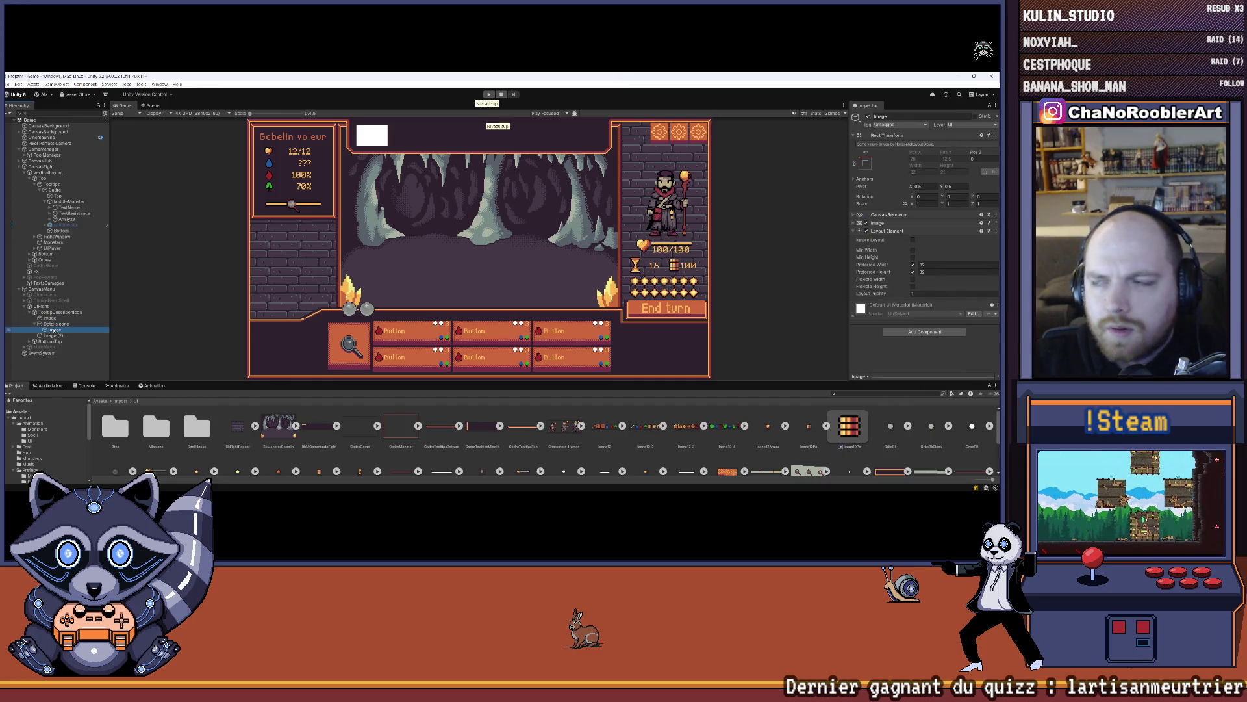
key(ctrl+z)
- Create an empty Icone object in the details row with a Layout Element
right_click(60, 324)
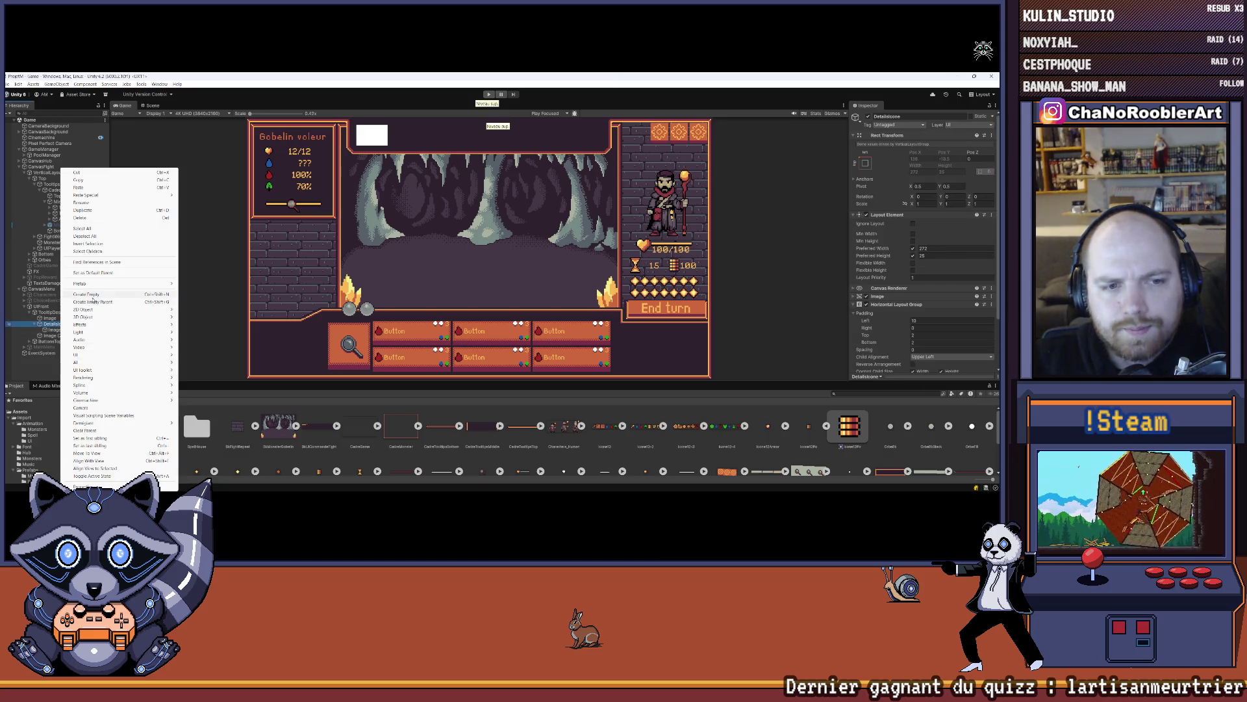
click(88, 295)
drag(67, 330, 65, 327)
right_click(61, 329)
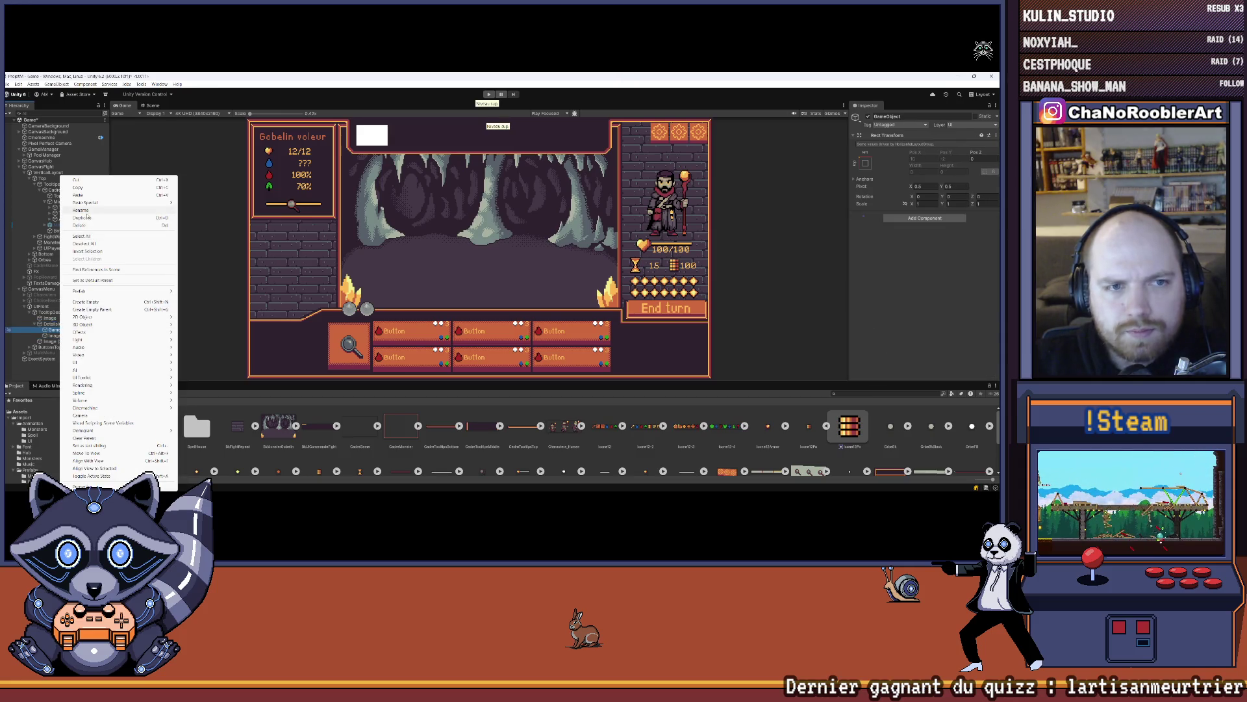
click(81, 209)
text(Icone)
key(Return)
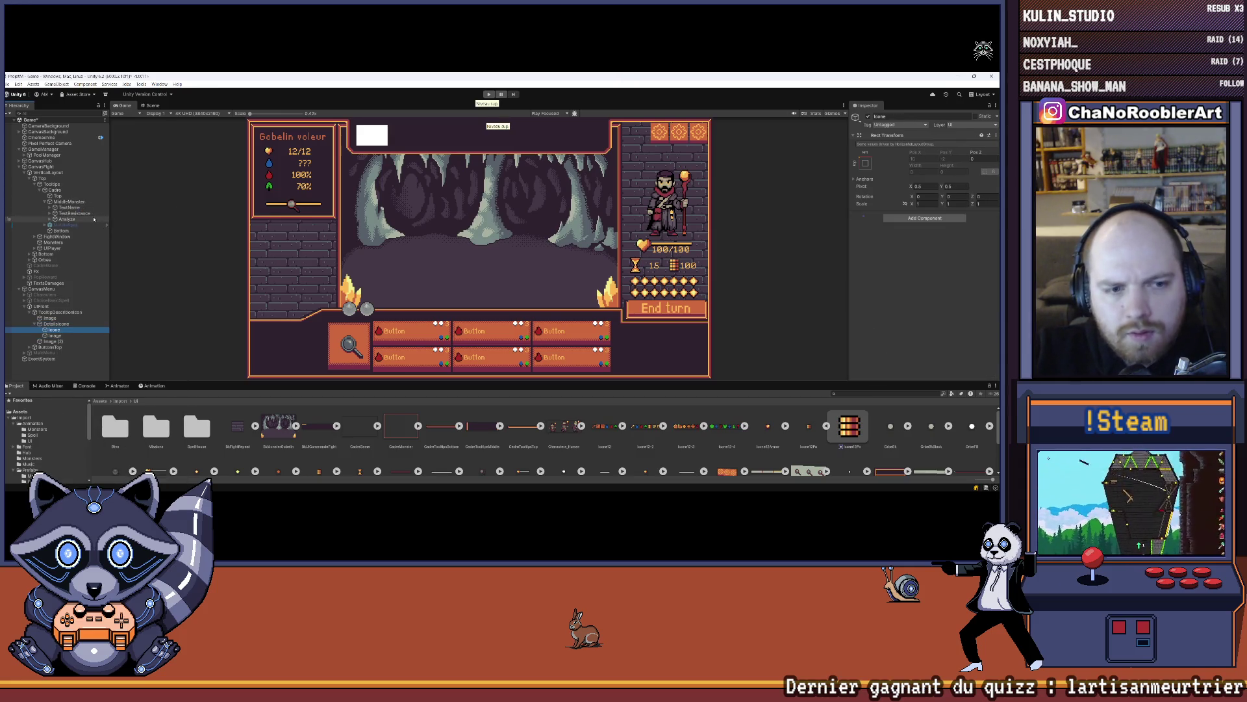
click(908, 217)
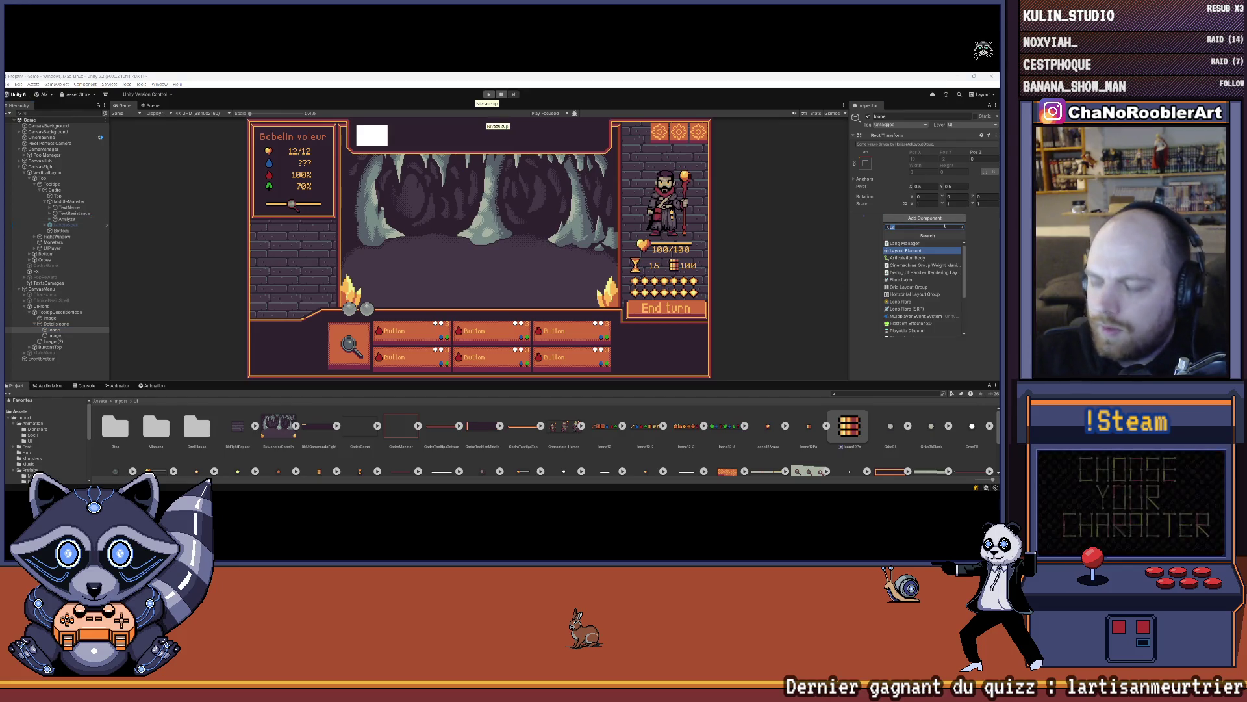
key(Return)
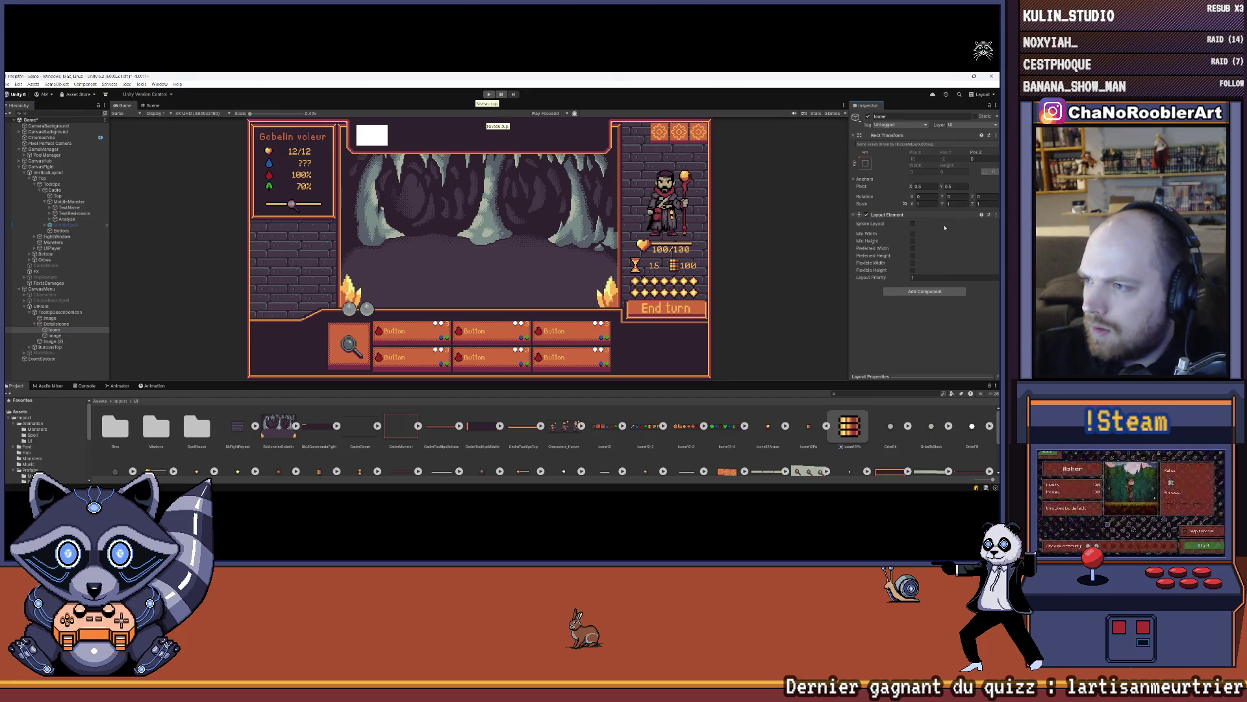
- Nest the Image under Icone and remove the Image's own Layout Element
click(63, 333)
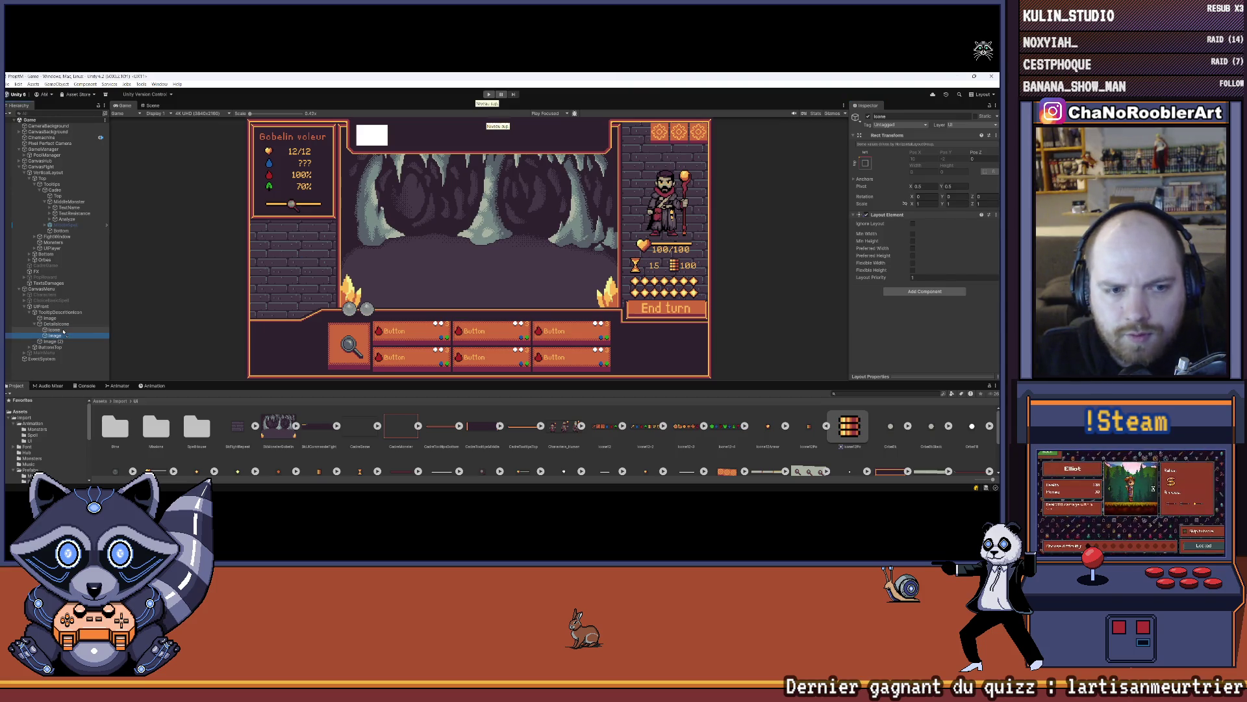
drag(63, 332, 61, 330)
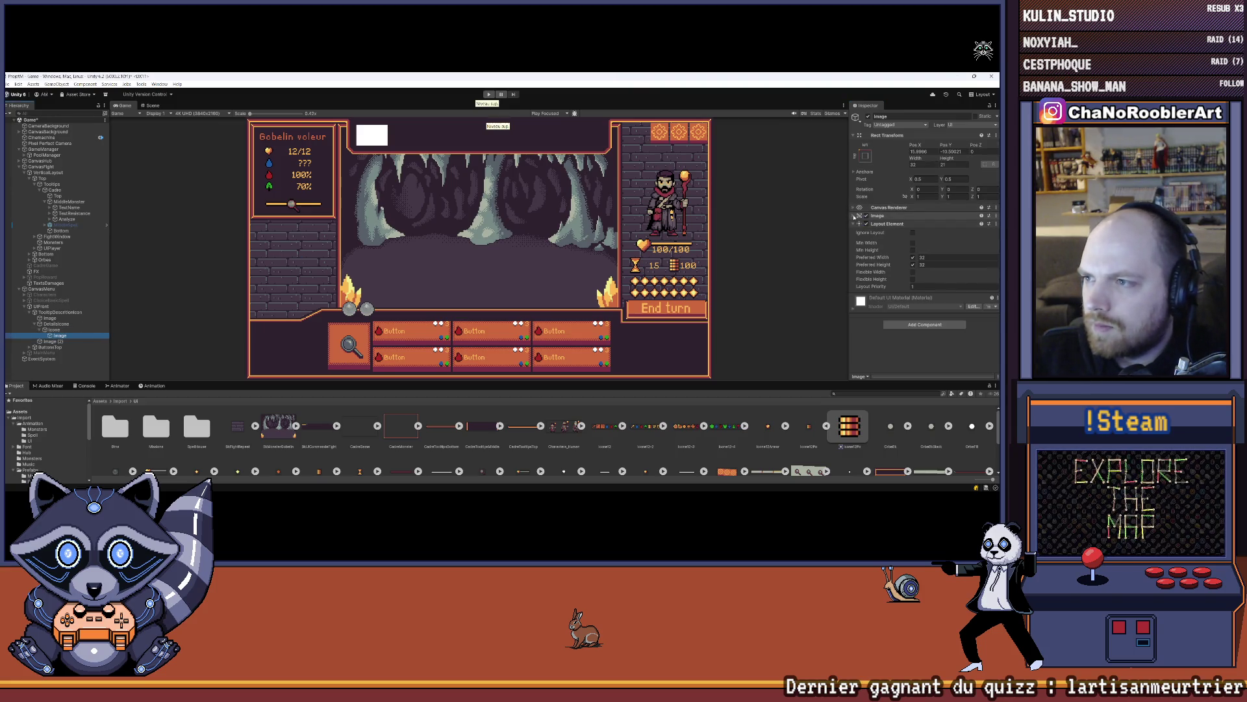
click(855, 216)
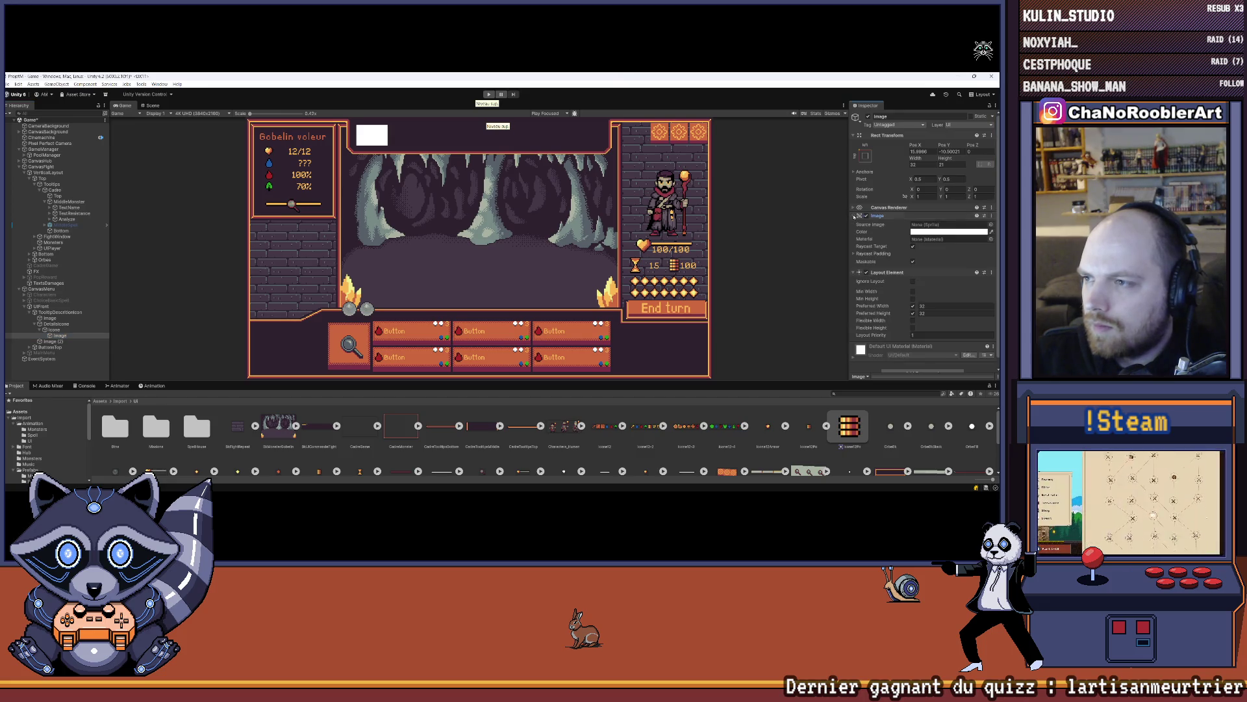
click(854, 216)
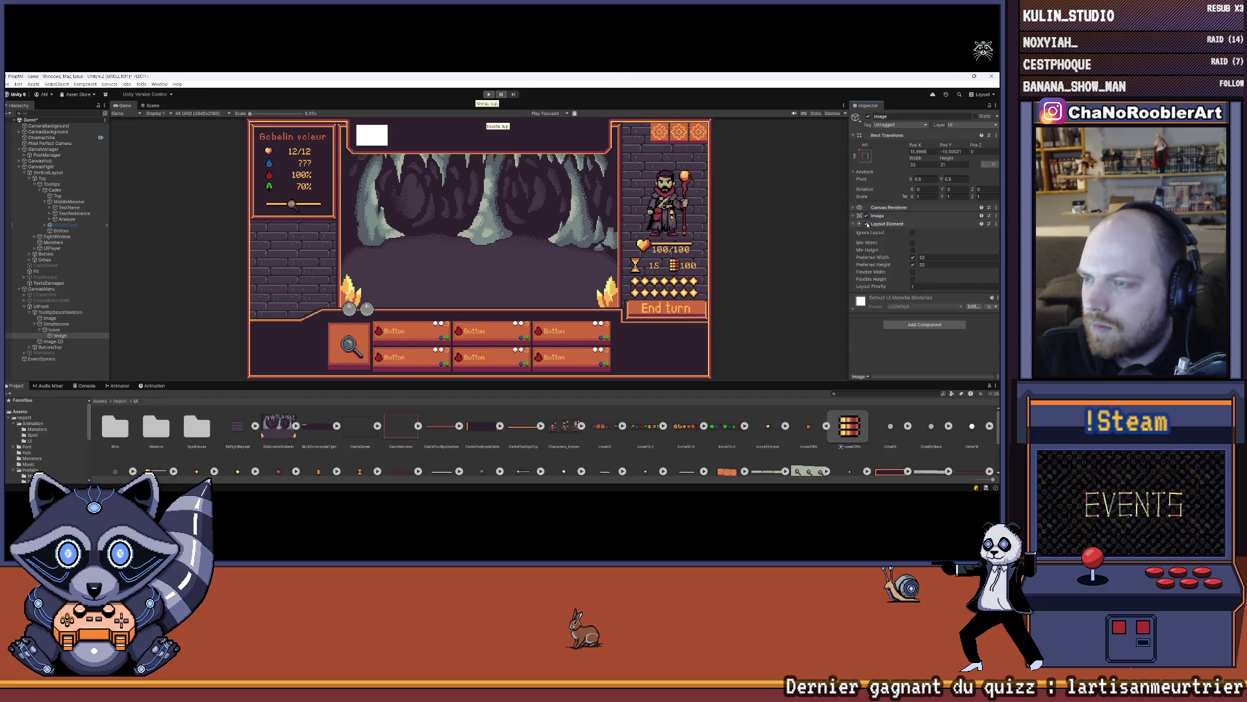
click(879, 216)
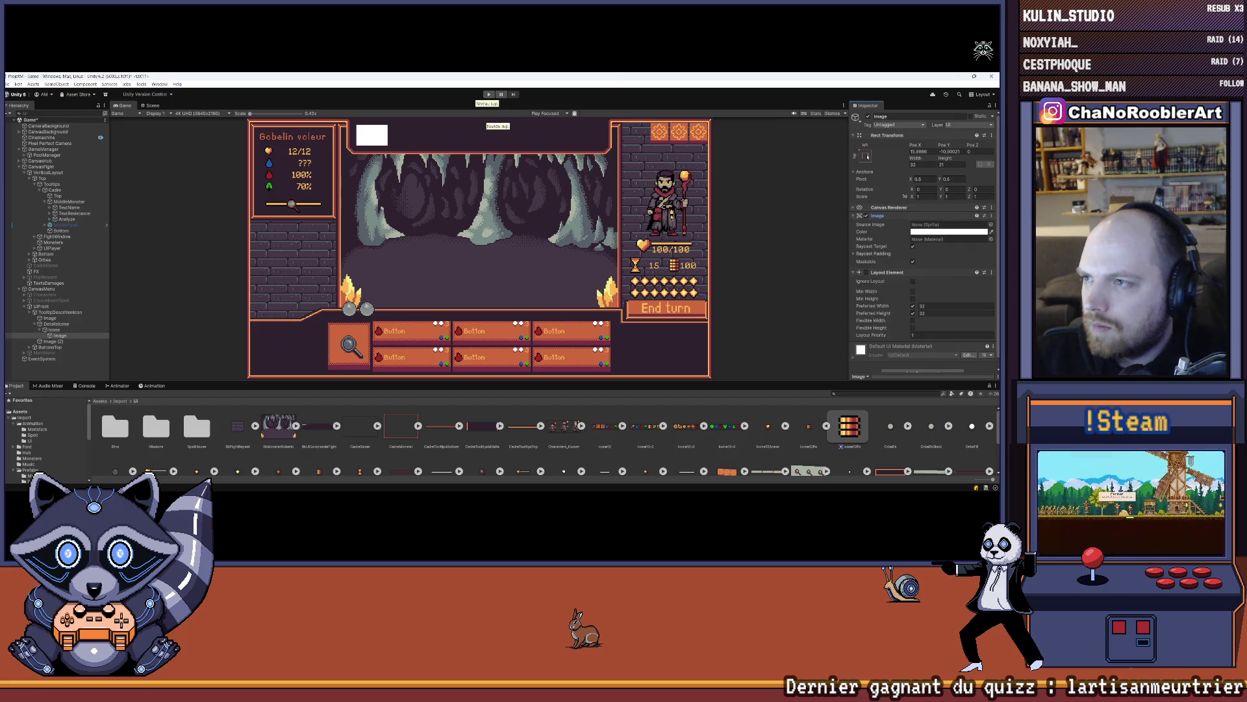
click(865, 156)
click(906, 230)
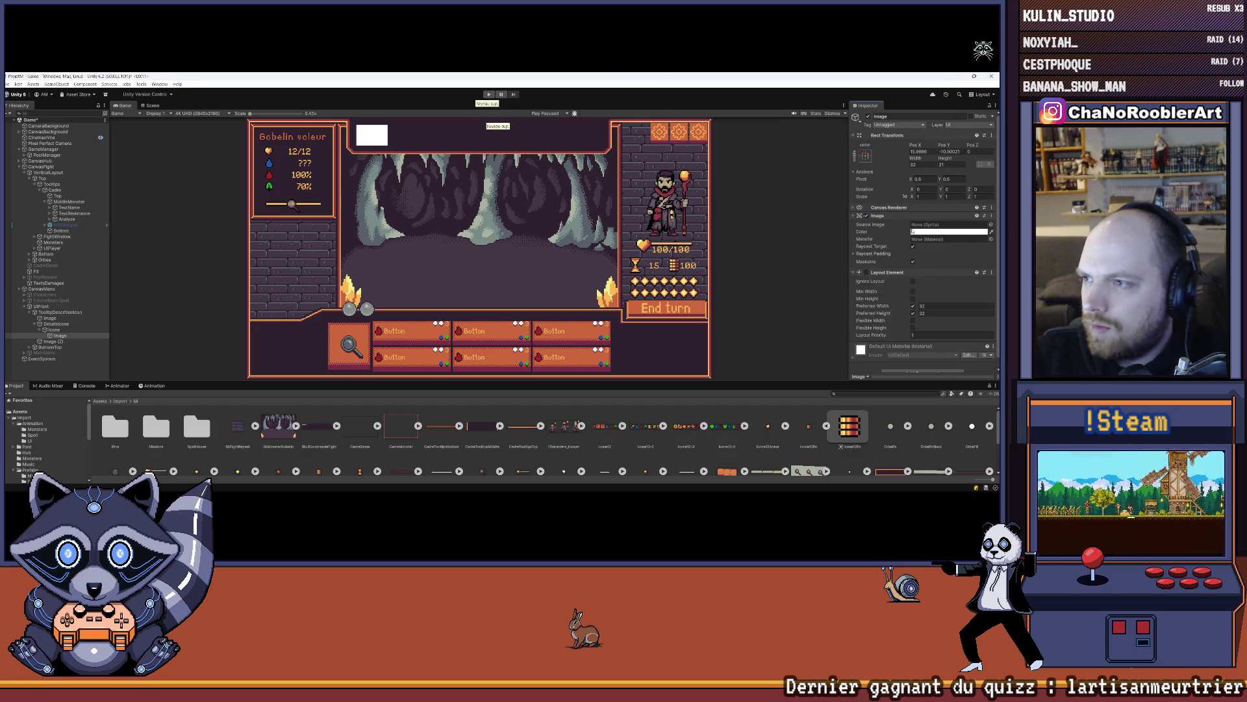
right_click(891, 272)
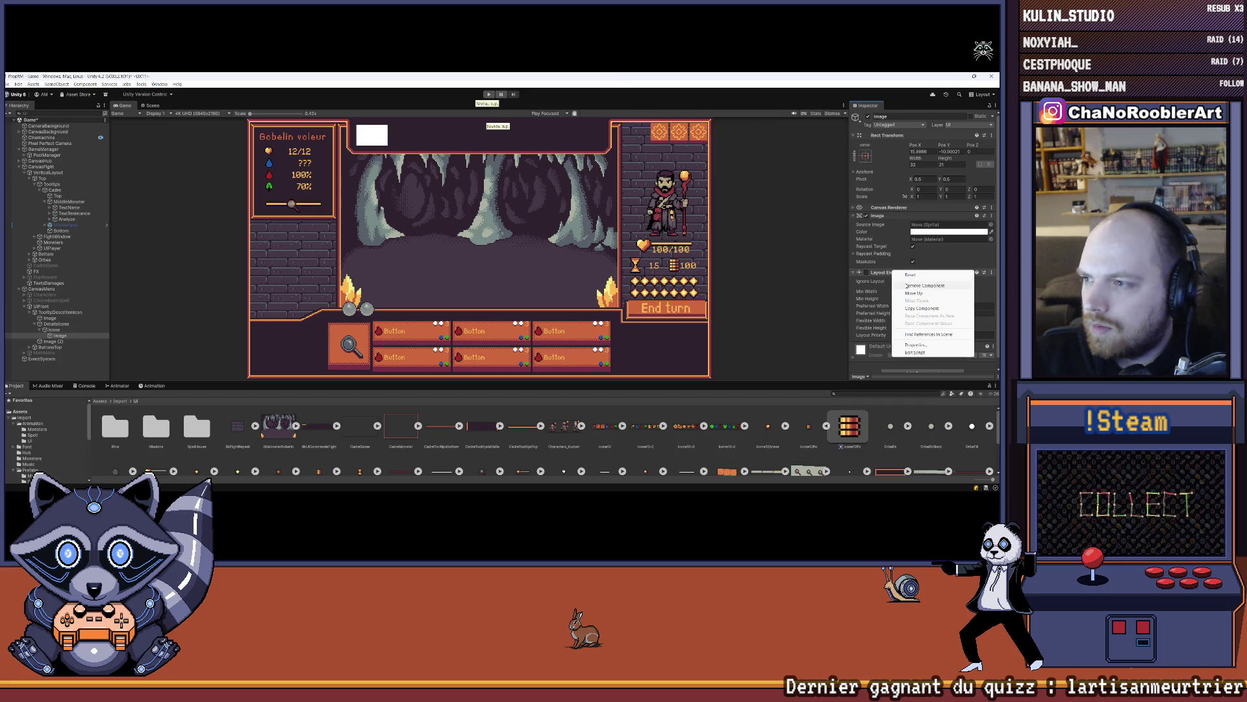
click(923, 286)
click(54, 330)
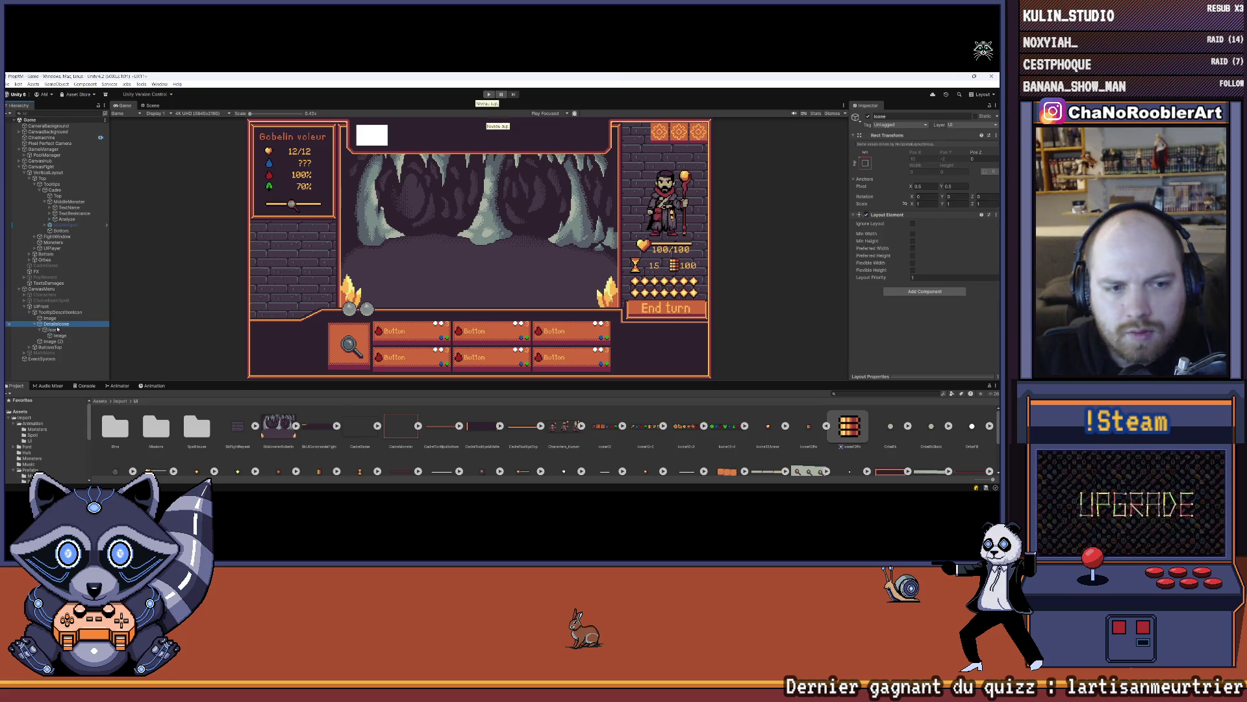
- Give Icone's Layout Element preferred width and height of 32, then show the Scene view
click(913, 248)
click(913, 255)
text(32)
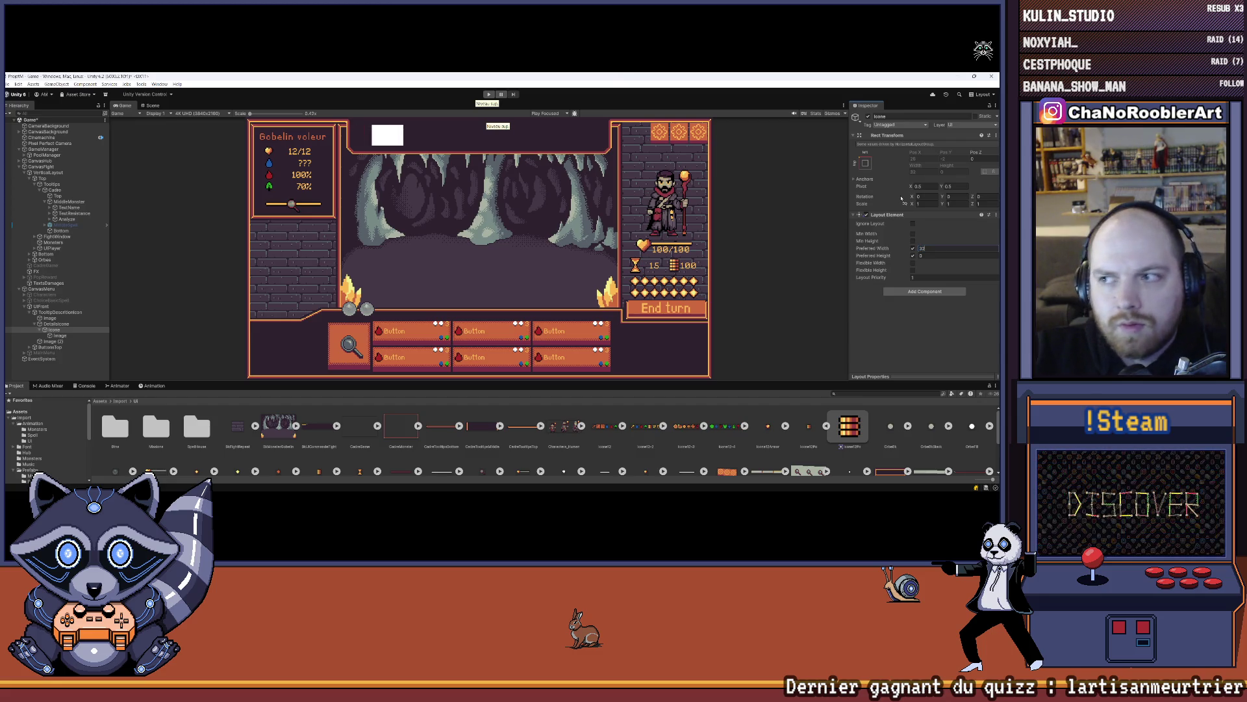
key(Tab)
text(32)
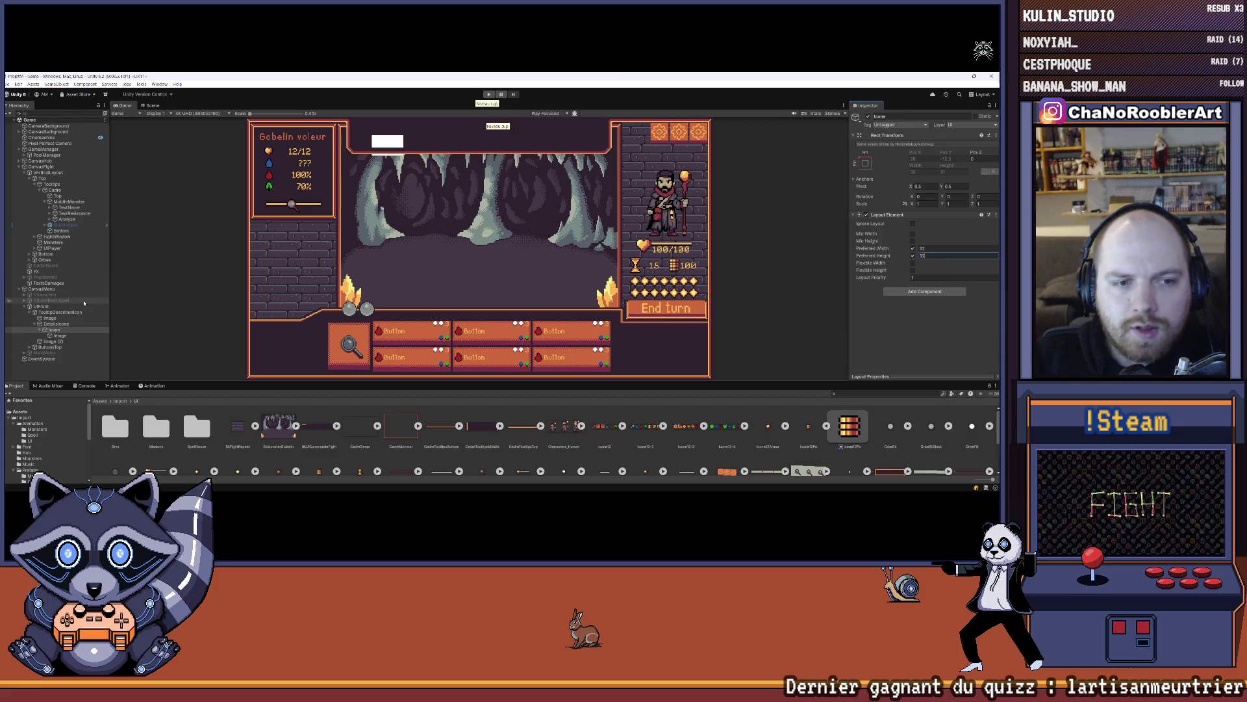
click(152, 105)
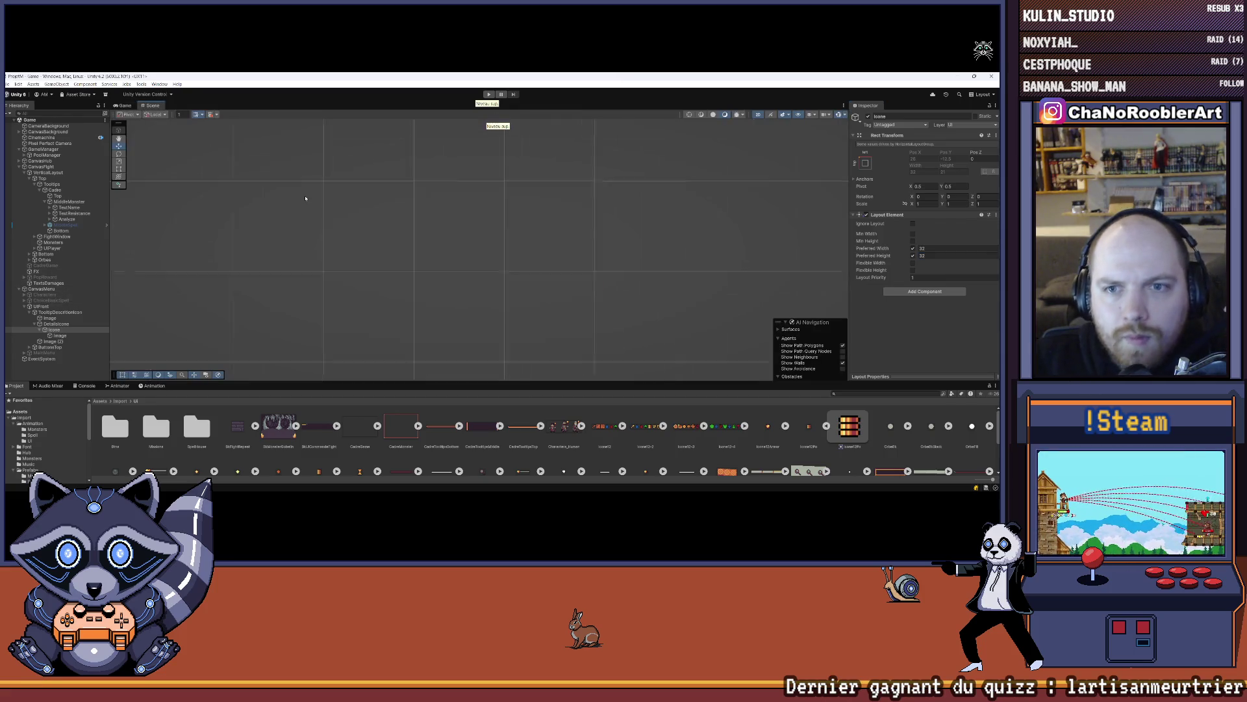
- Using the Rect Tool, centre the Image at Pos X 0, Pos Y 0 with width 32
click(119, 169)
click(60, 335)
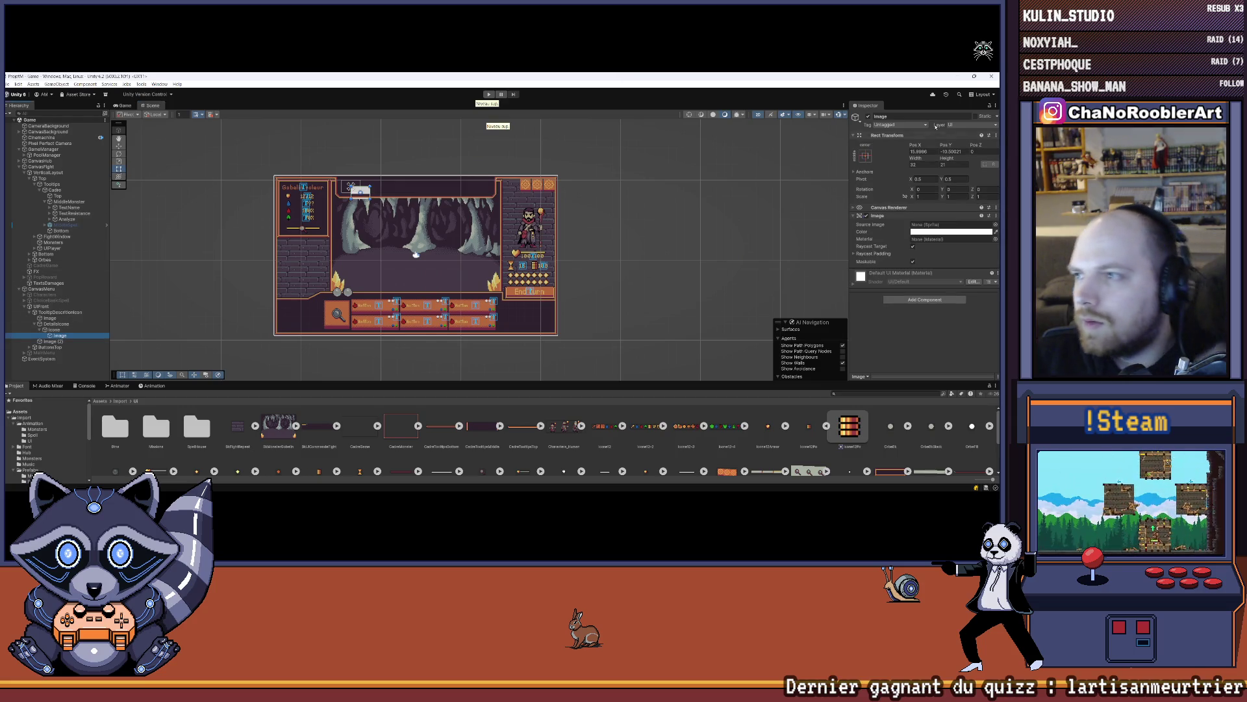
click(918, 151)
text(0)
key(Tab)
text(0)
key(Tab)
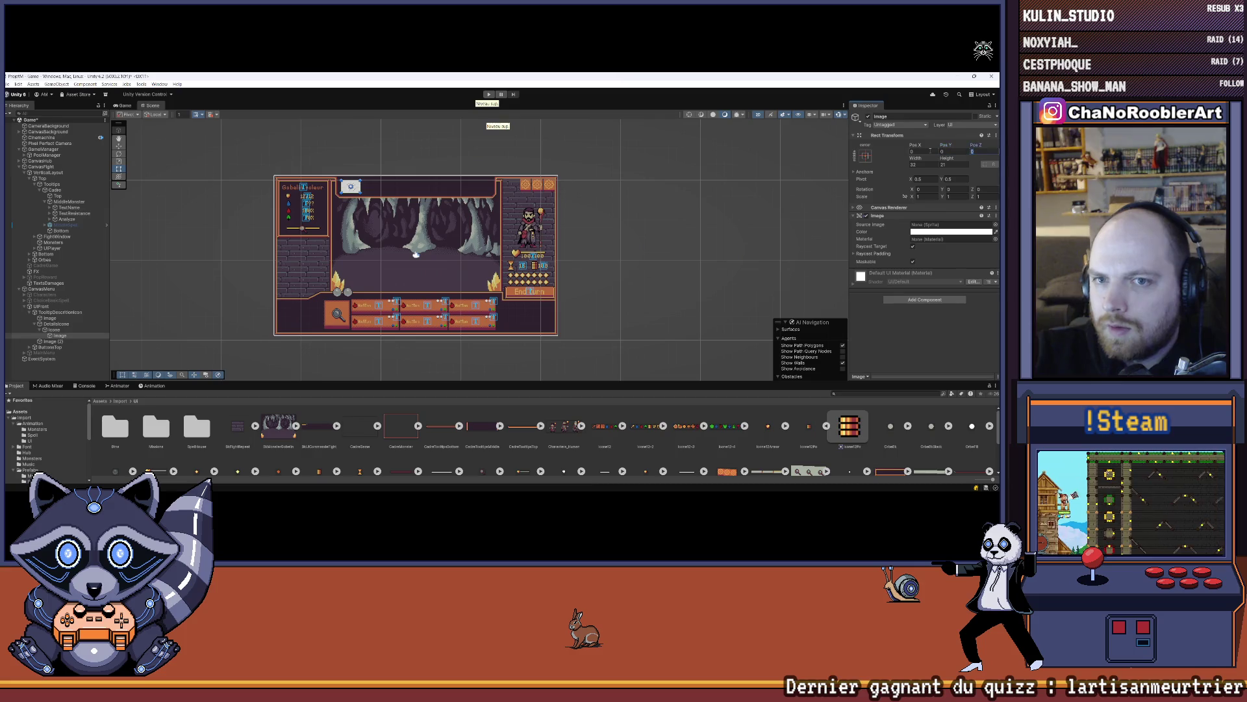
key(Return)
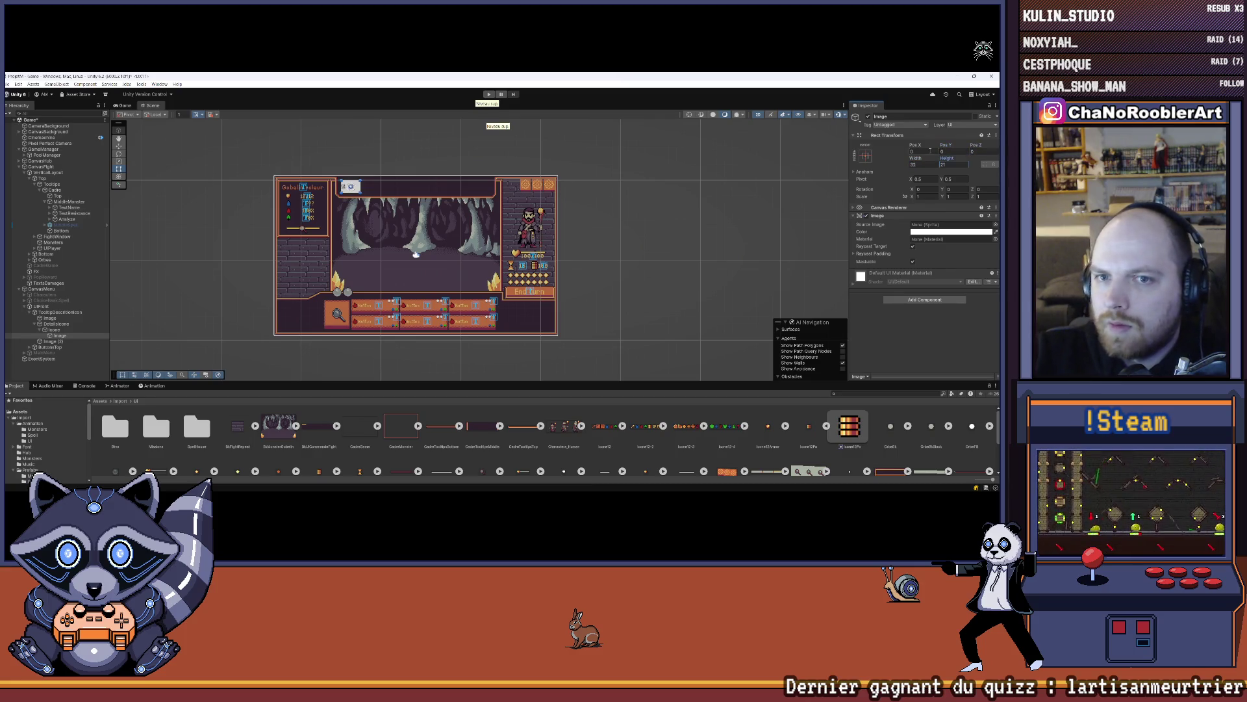
click(125, 105)
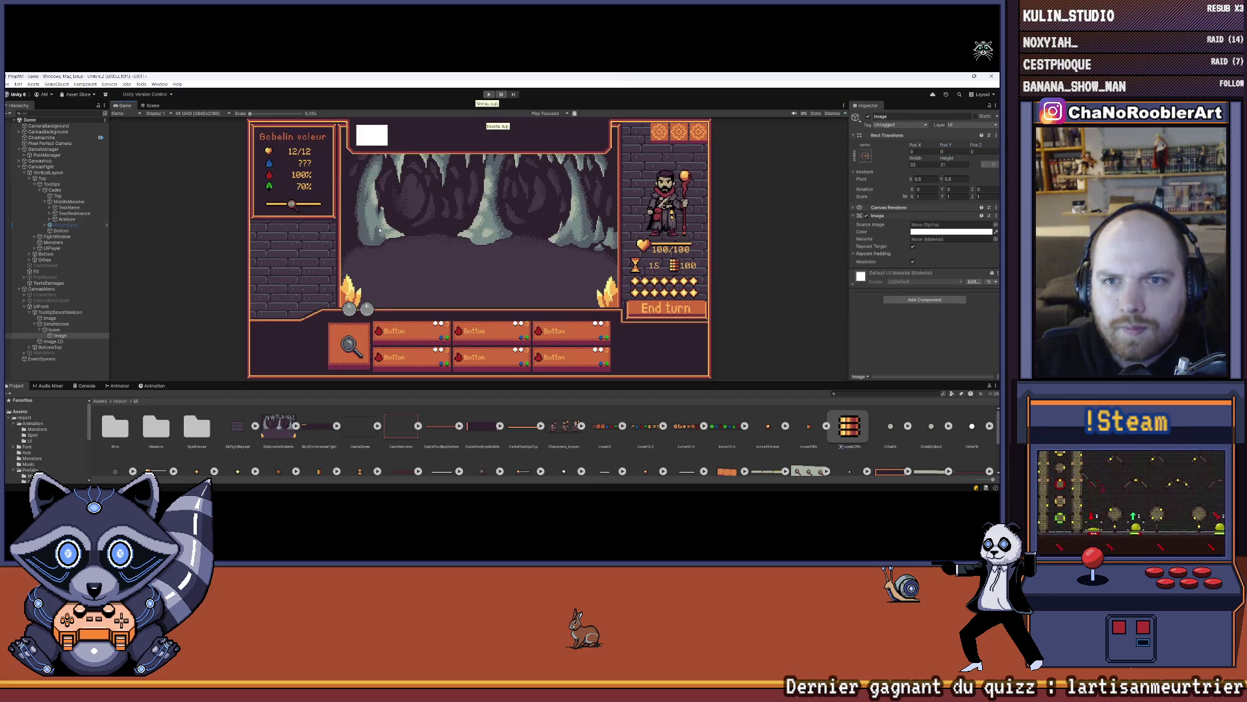
drag(528, 382, 528, 349)
- Assign the PlayerPO sprite to the icon Image and set it to its native 11×14 size
drag(851, 406, 952, 225)
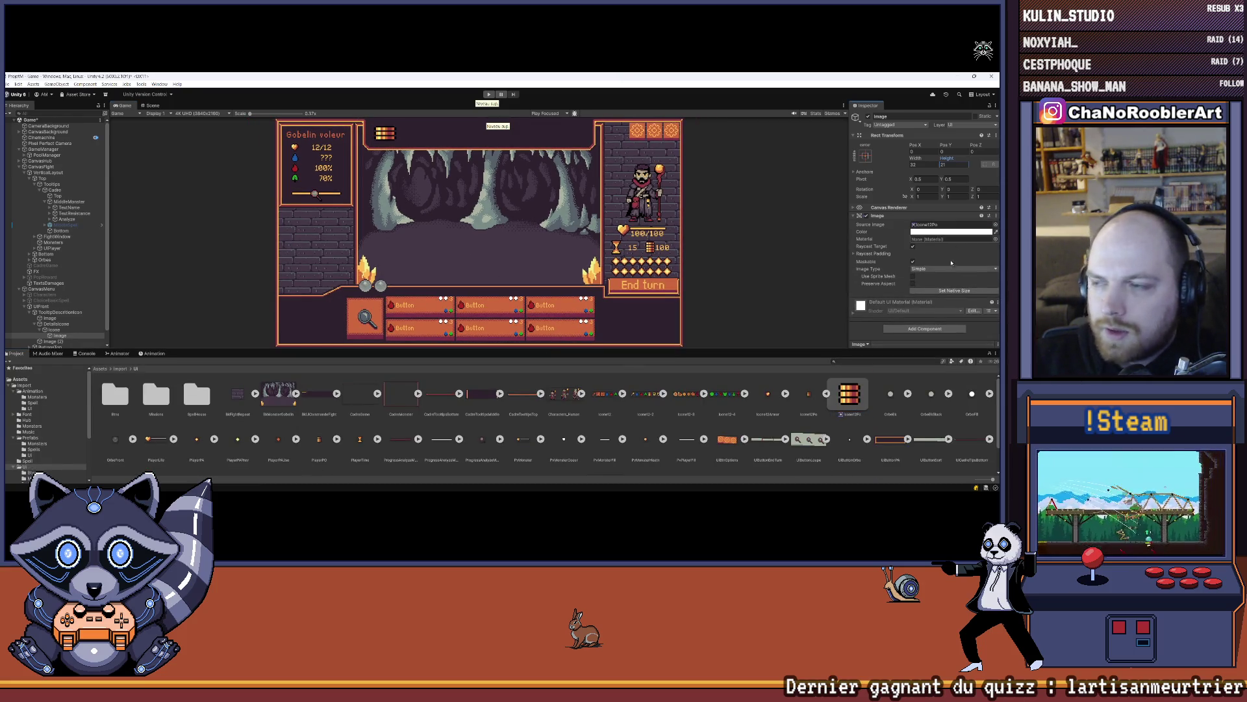
click(954, 291)
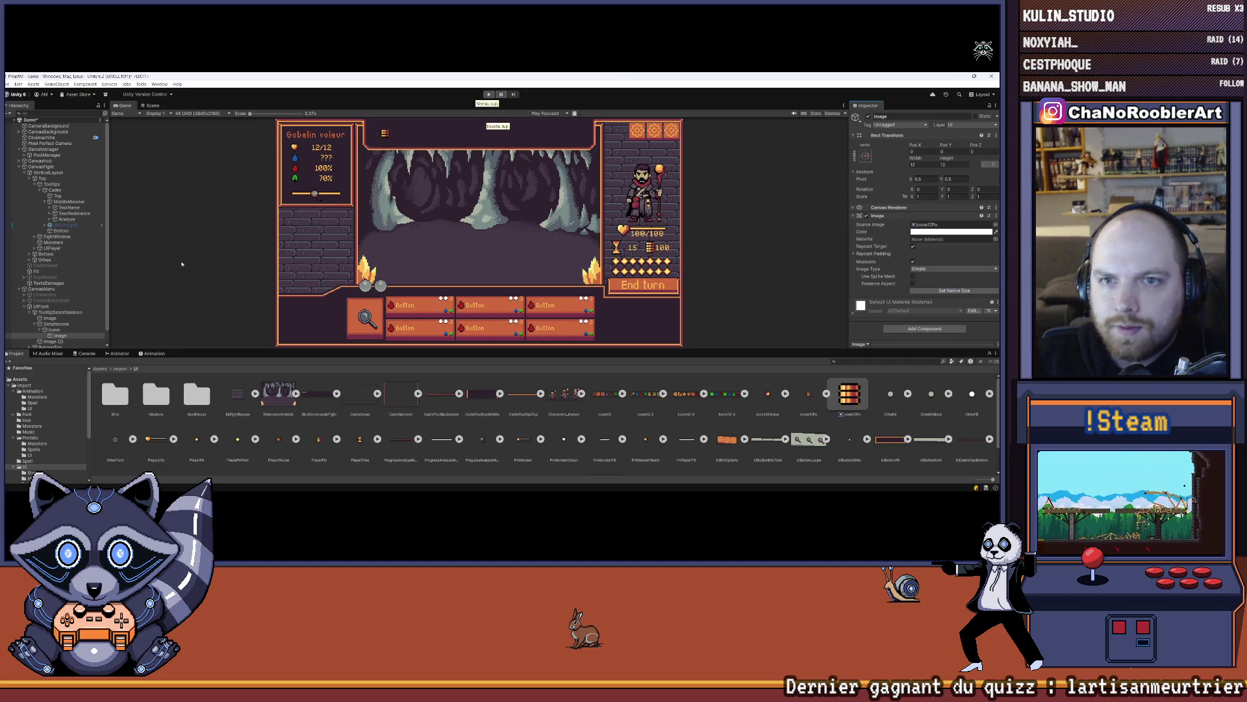
drag(381, 351, 392, 328)
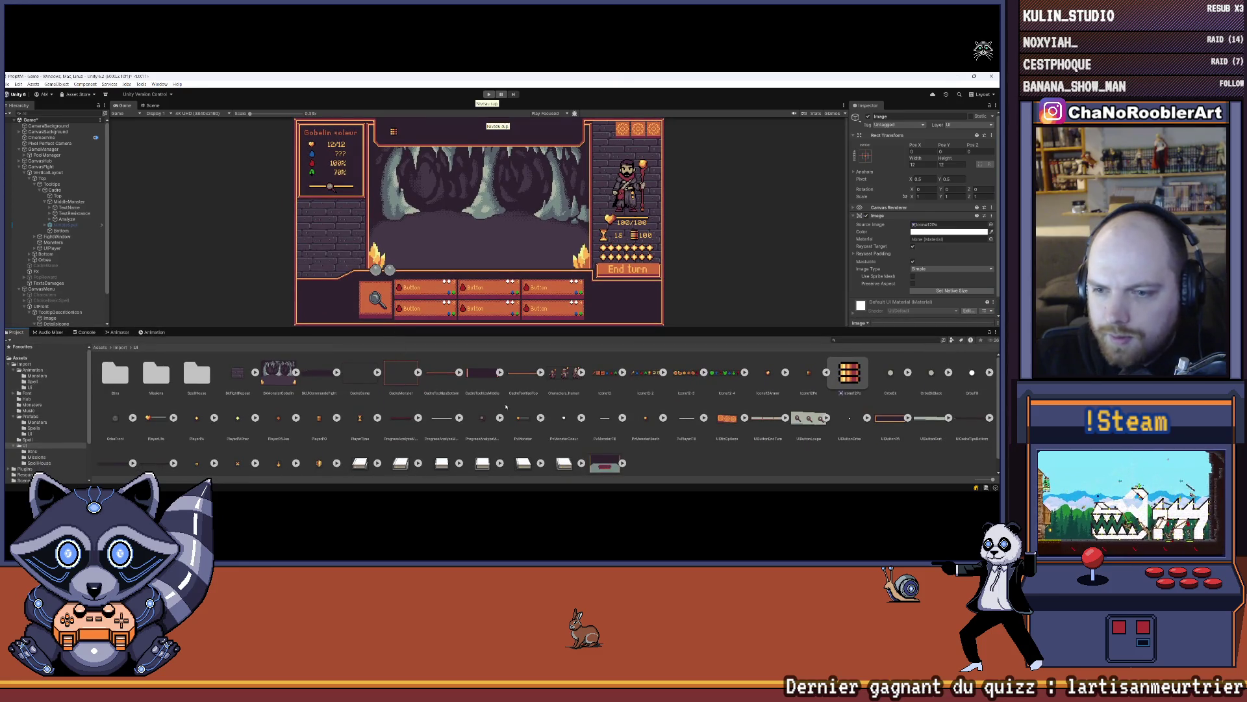
drag(319, 418, 929, 227)
click(935, 290)
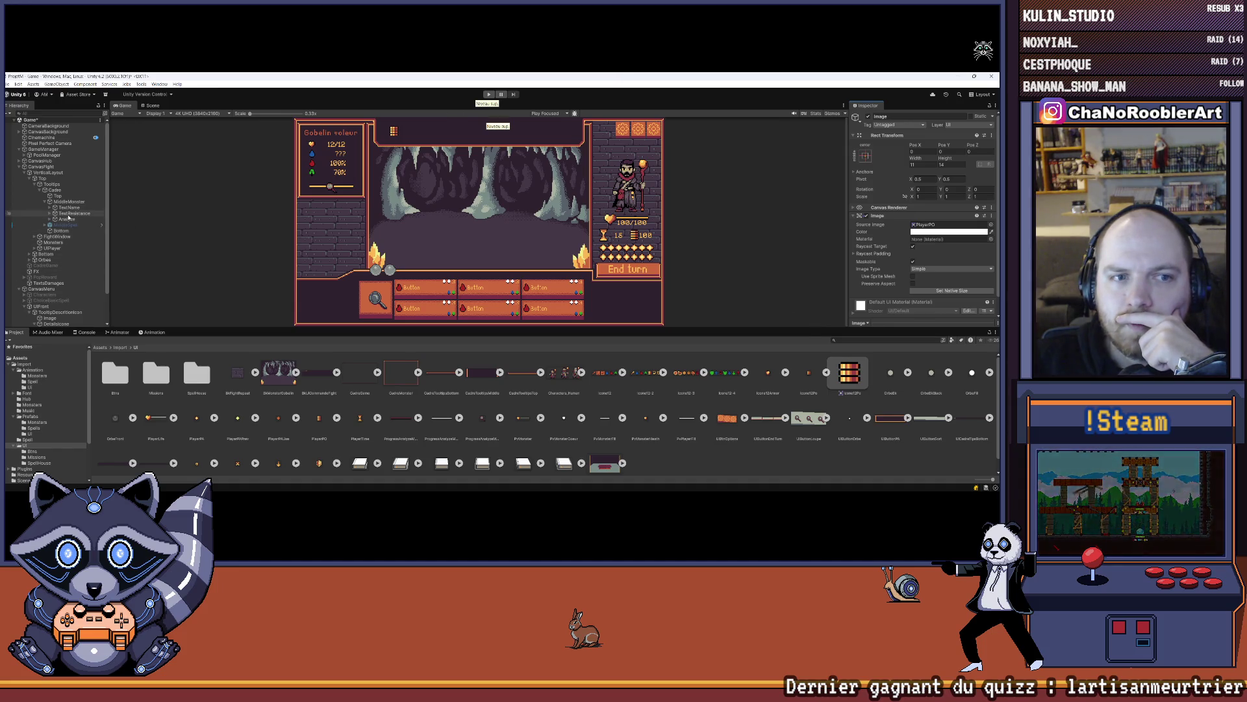
- Check the Icone object in the Scene view, then switch over to Aseprite
click(152, 105)
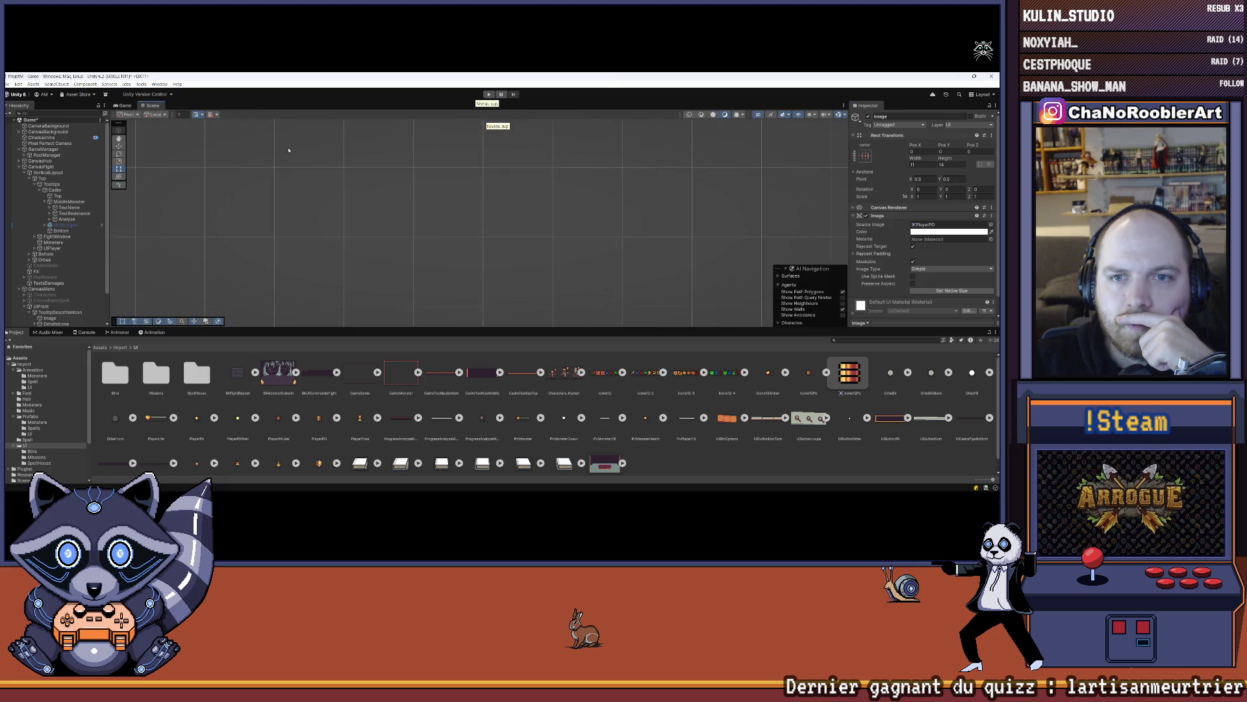
scroll(266, 189, down, 1)
scroll(52, 260, down, 2)
click(51, 295)
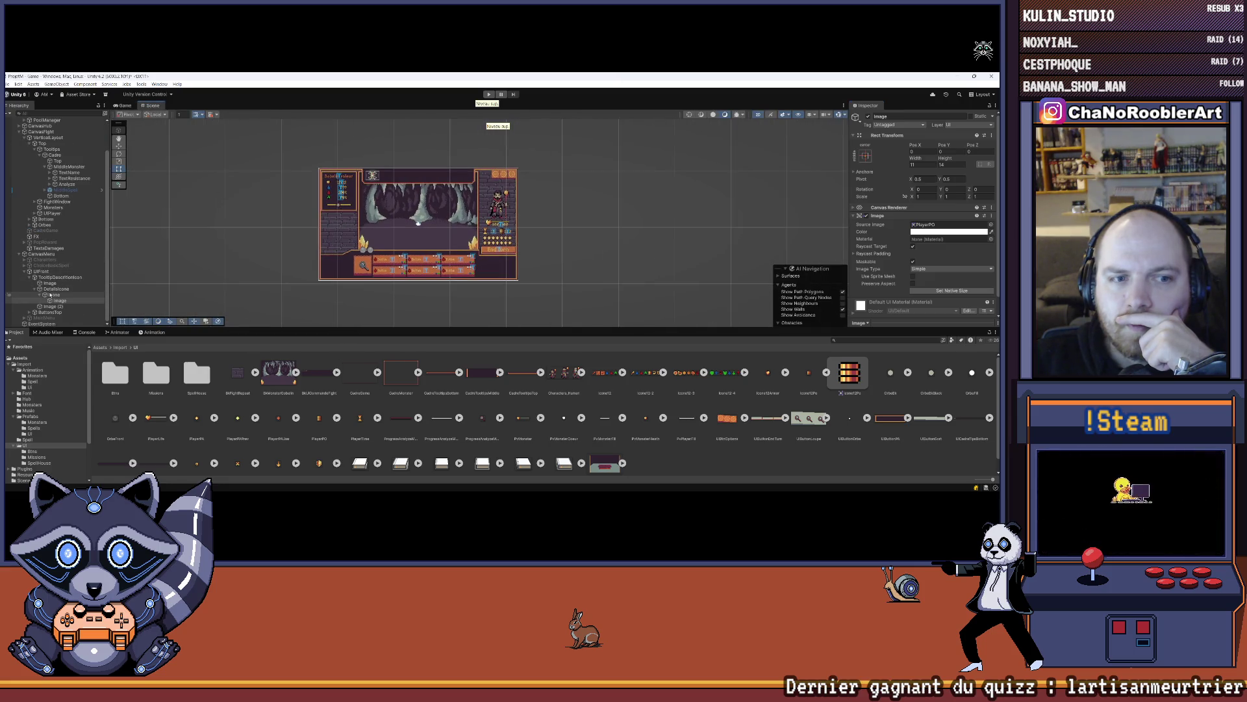
click(120, 105)
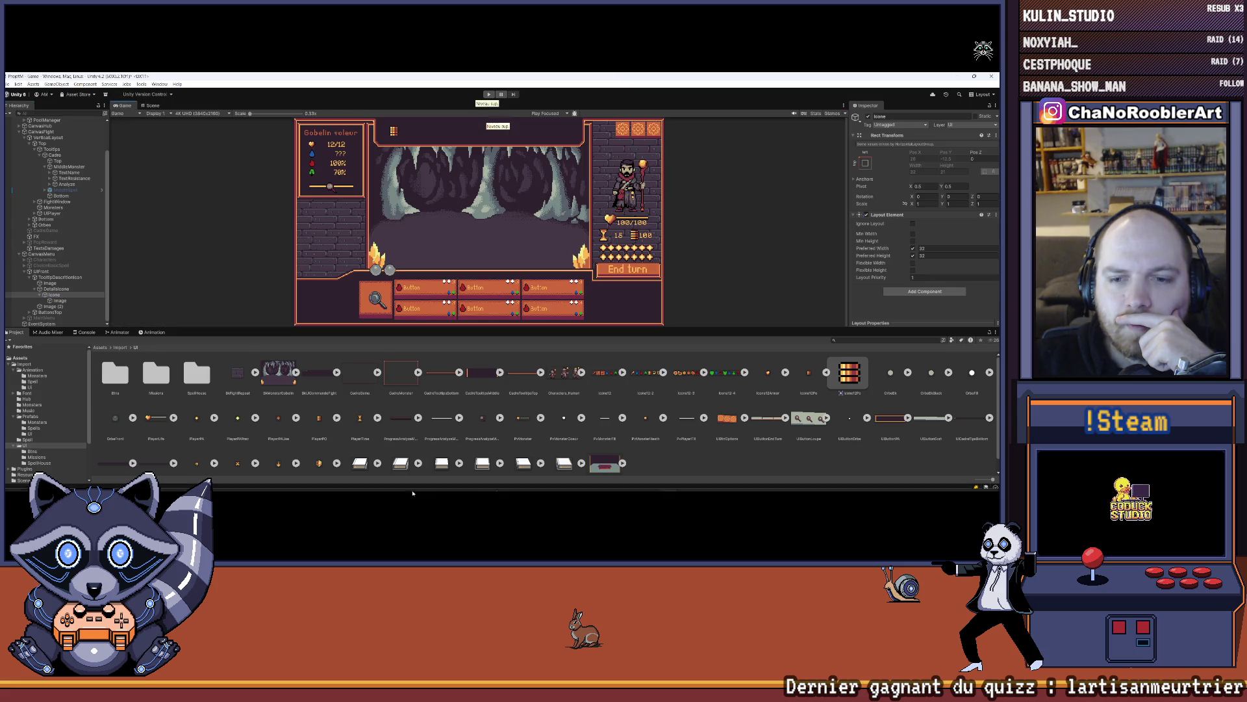
click(701, 482)
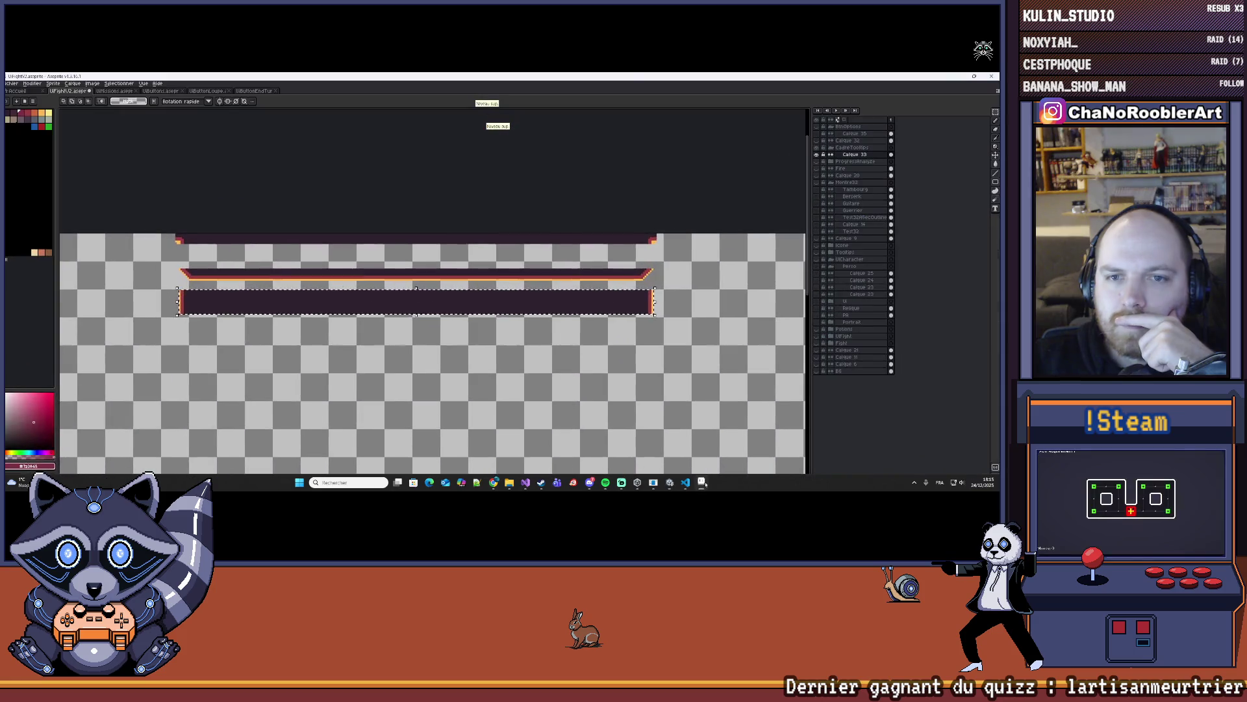
- Open Icone12-4.png in Aseprite, check its sprite size without changes, and return to Unity
click(10, 84)
click(23, 99)
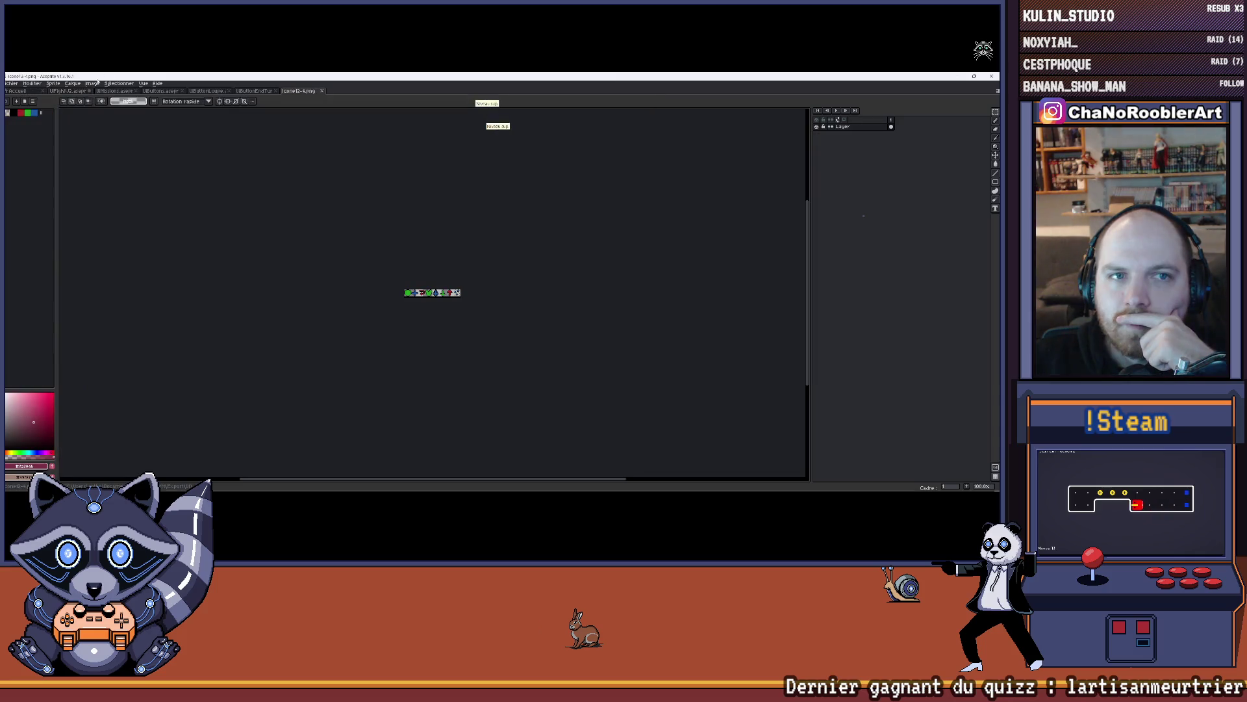
click(53, 83)
click(62, 132)
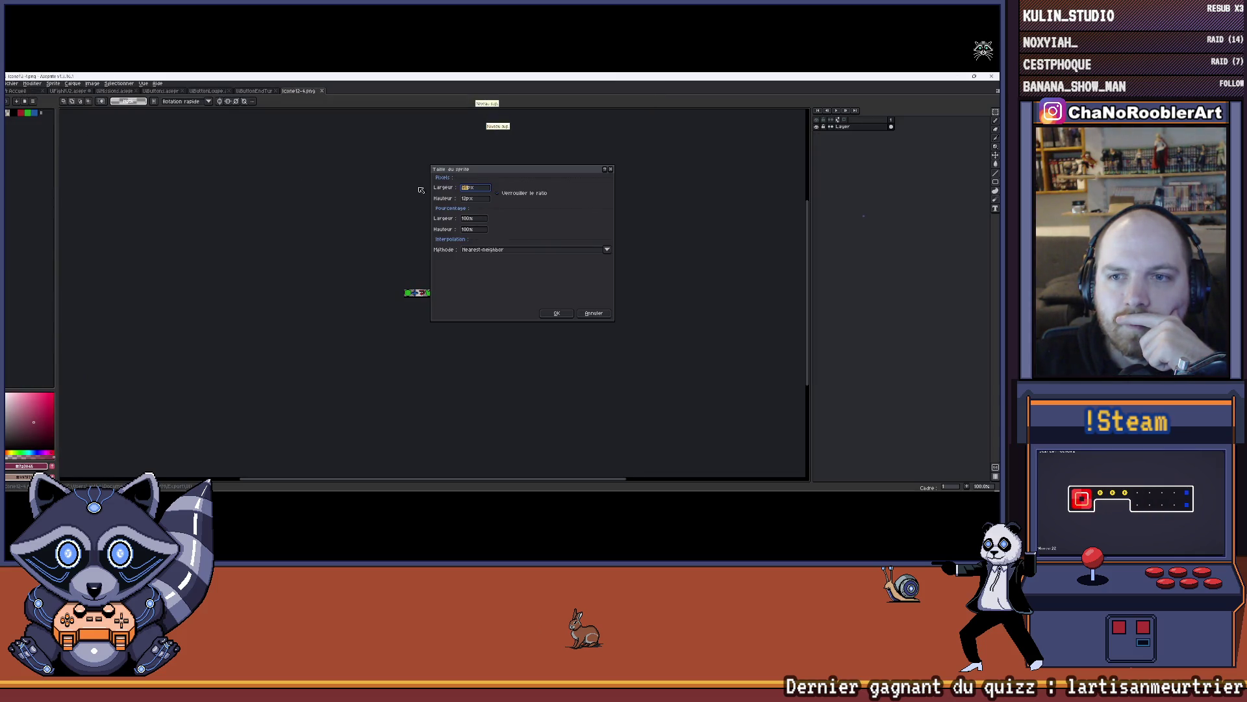
click(610, 169)
key(alt+Tab)
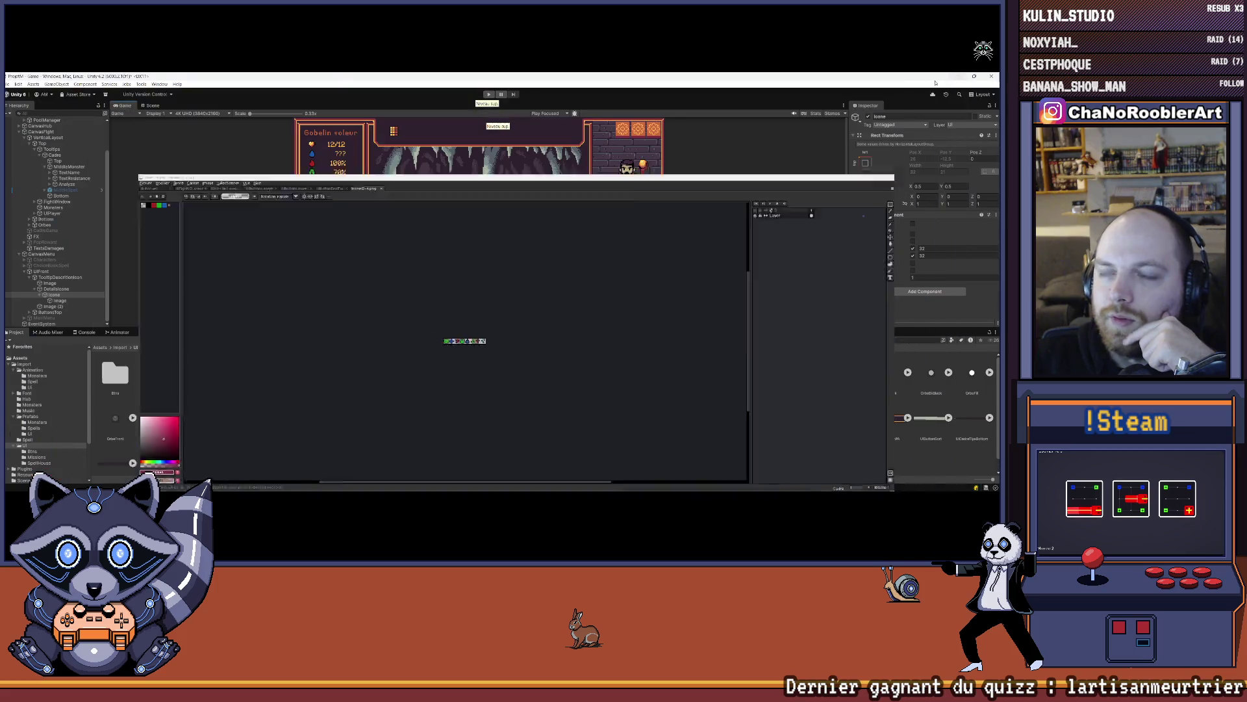
- Set the Icone Layout Element preferred width and height to 18
click(929, 249)
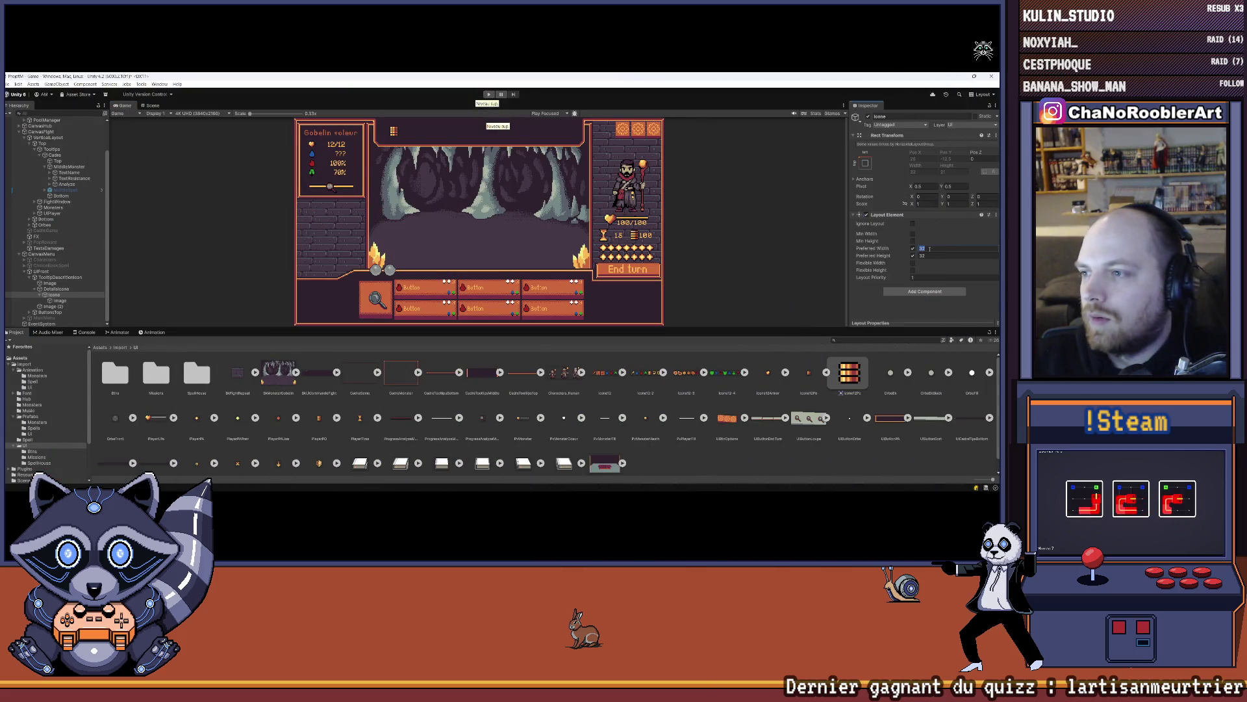
text(18)
key(Tab)
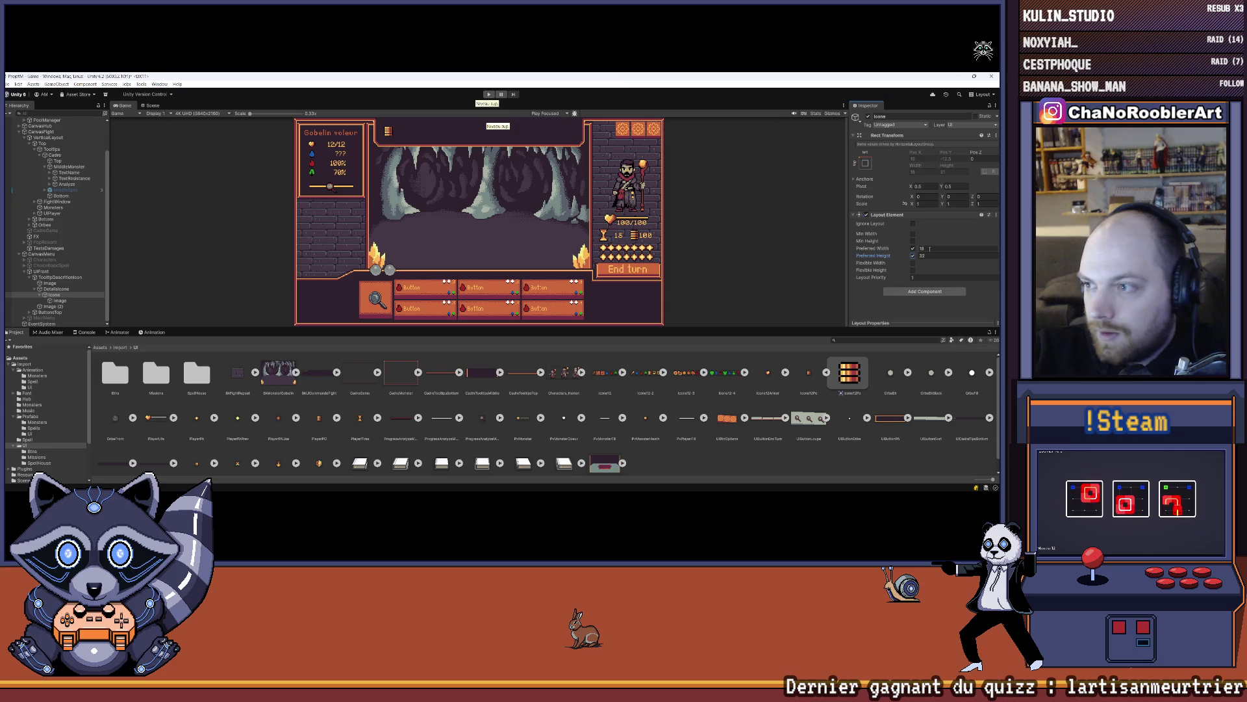
text(18)
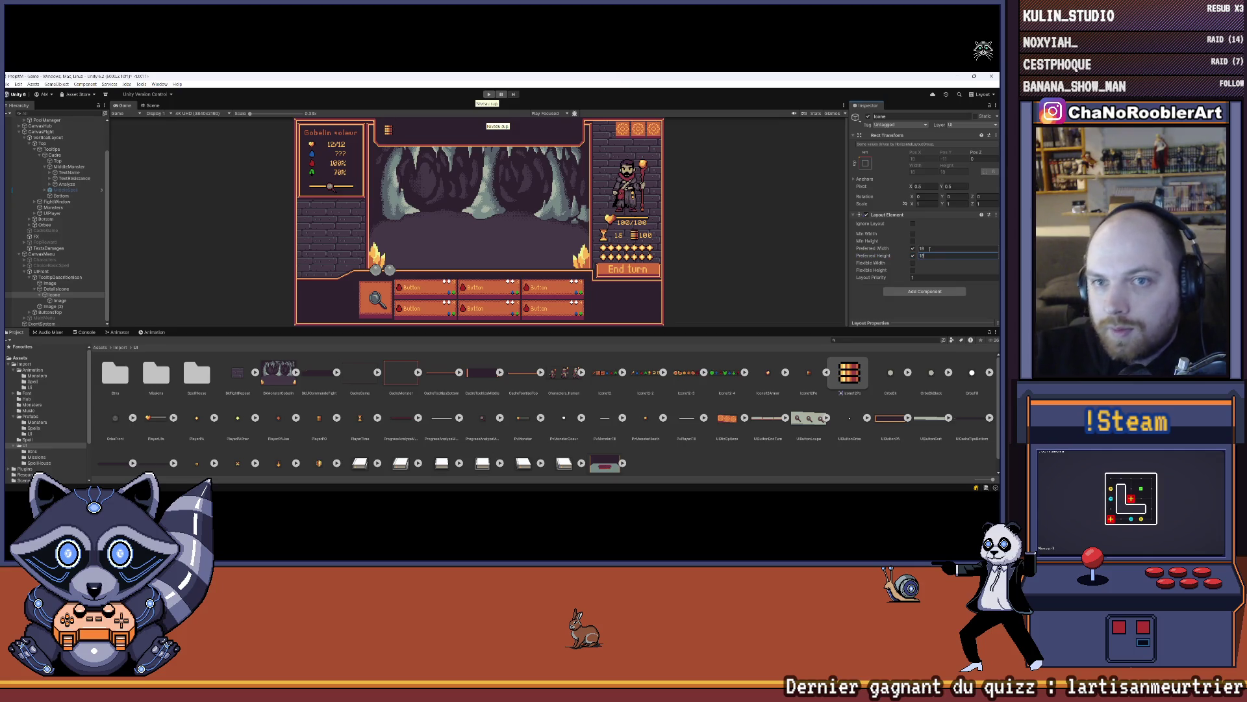
- Set the DetailsIcone row's preferred height to 20
drag(413, 328, 412, 432)
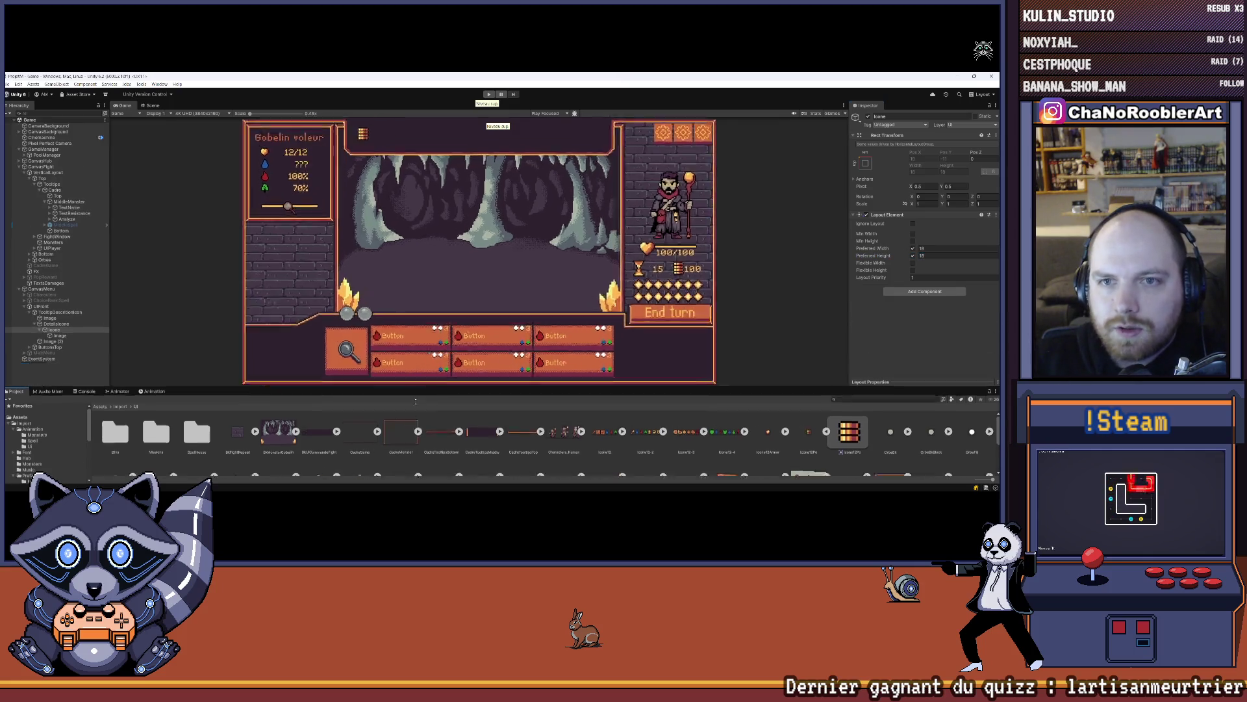
click(56, 324)
click(939, 255)
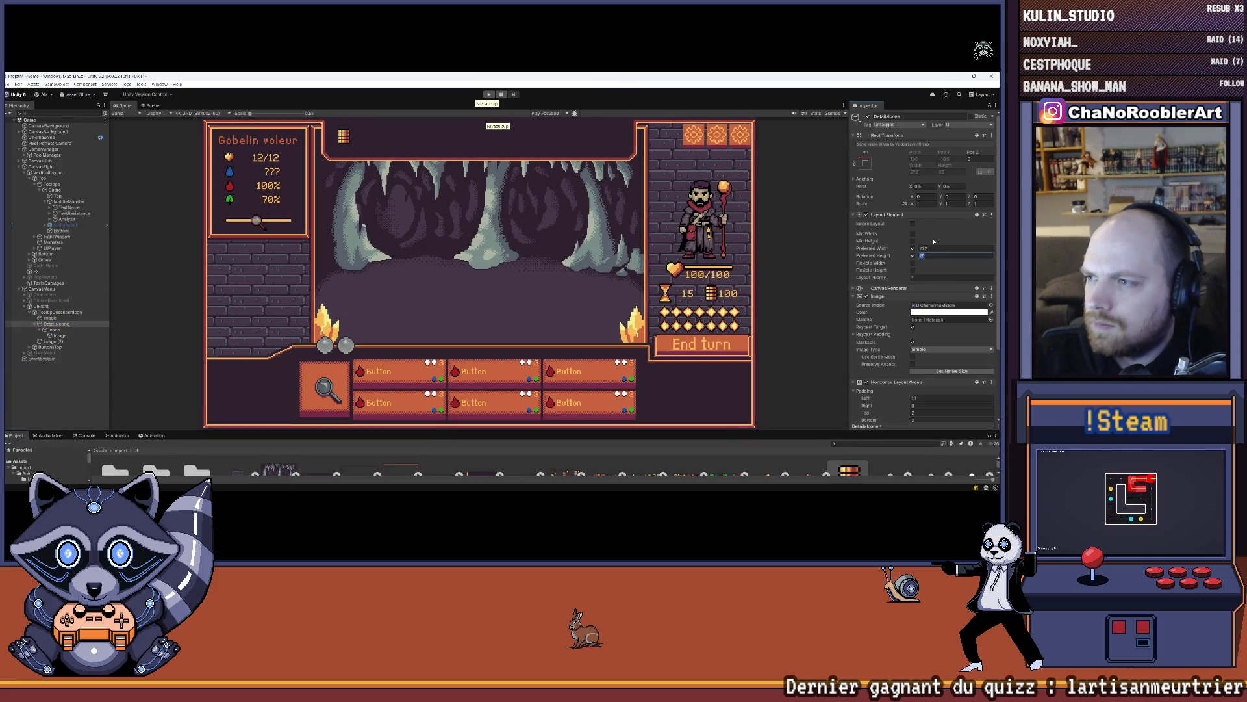
text(20)
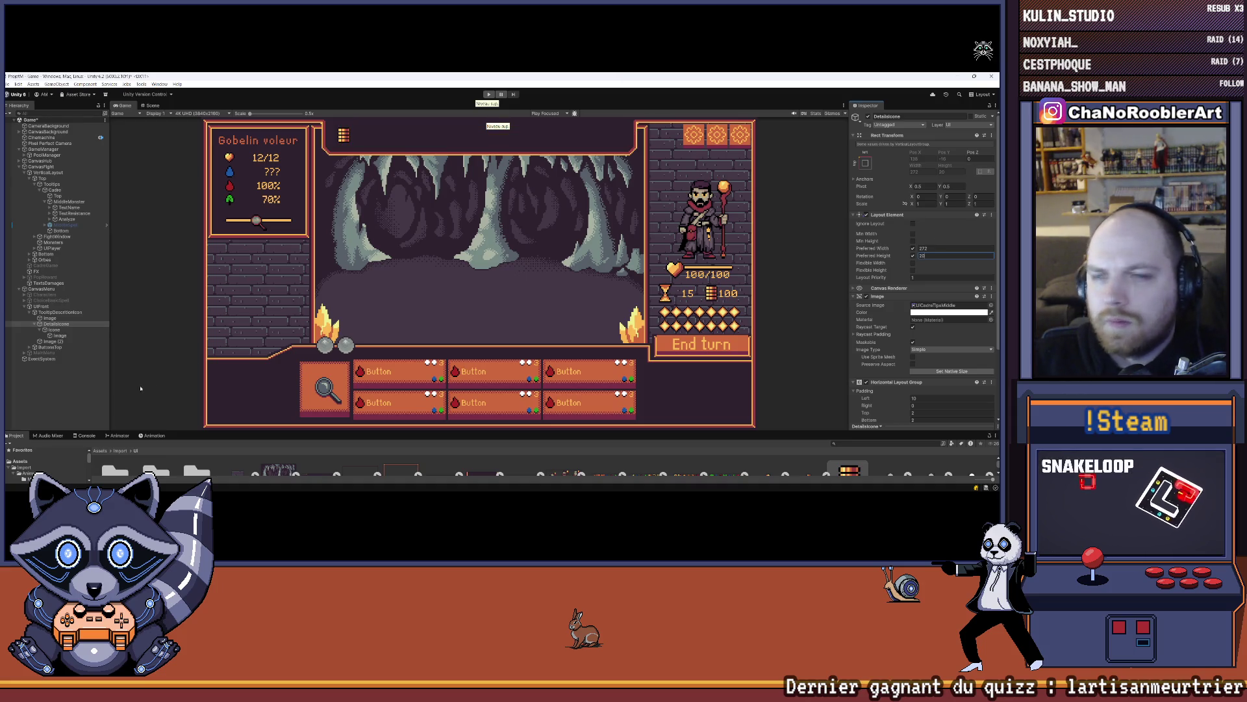
click(64, 386)
click(41, 330)
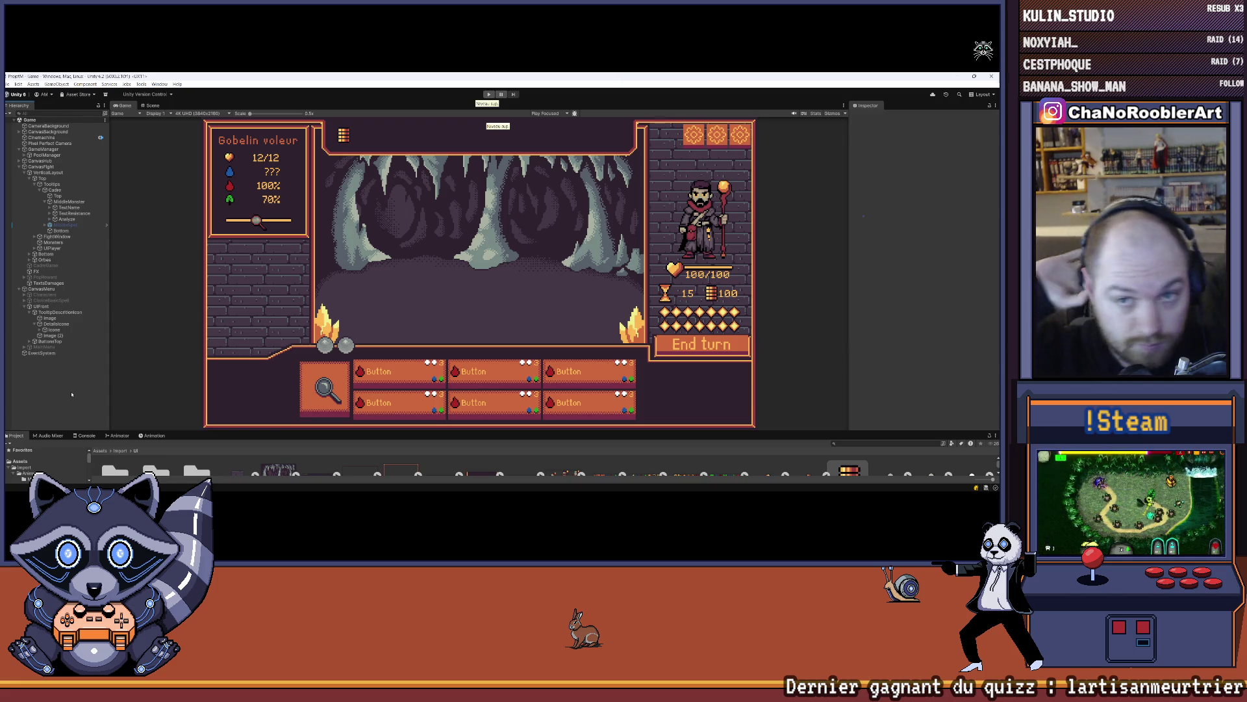
- Create an empty child under DetailsIcone named 'Txt'
right_click(56, 323)
click(81, 295)
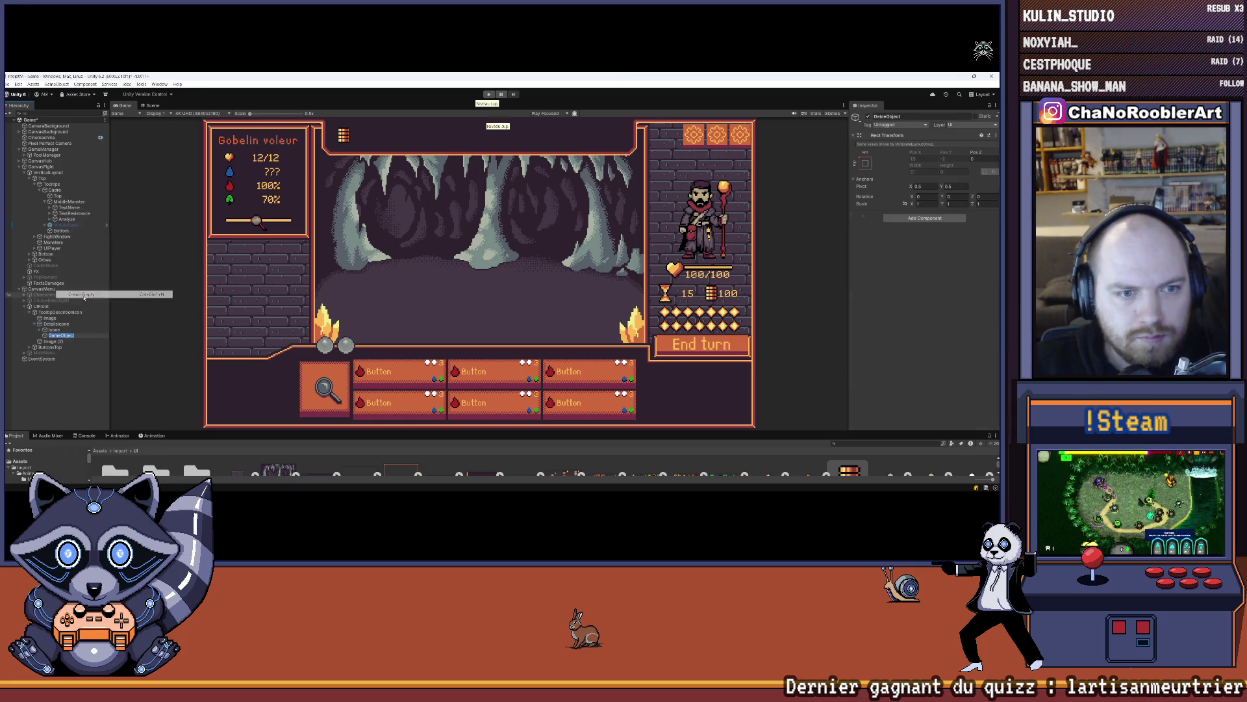
text(Txt)
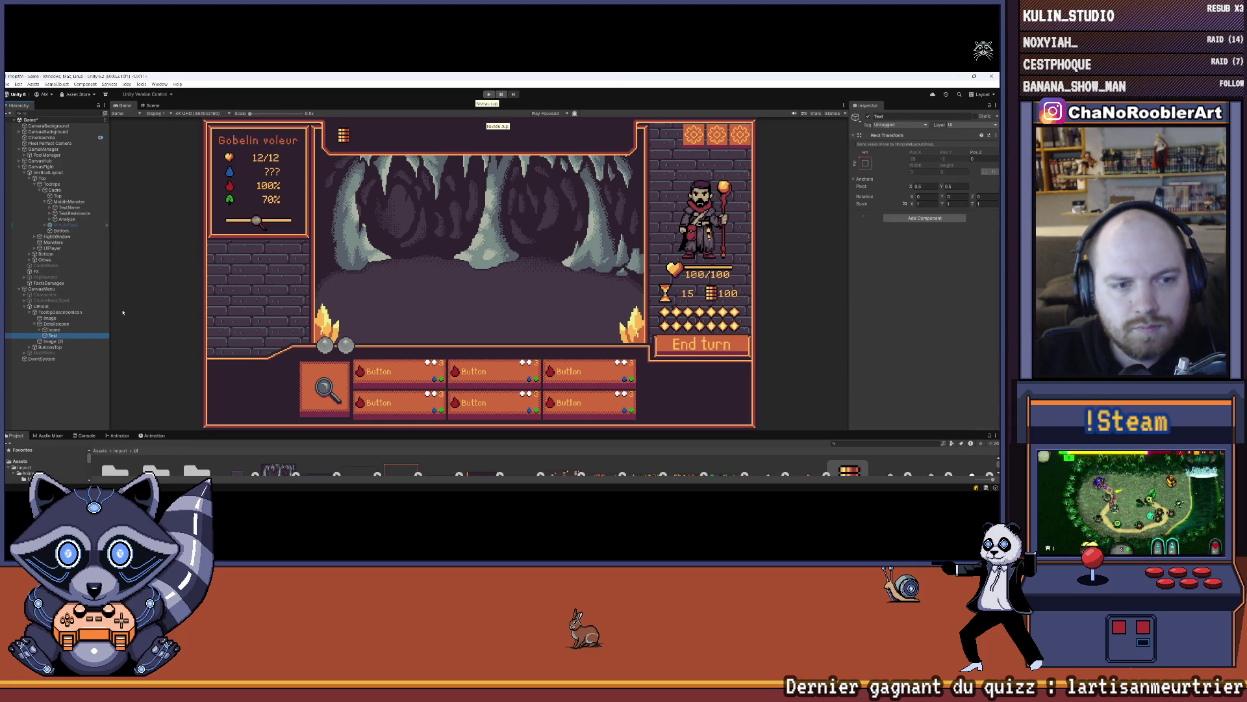
- Add a Layout Element component to the Text object
click(65, 330)
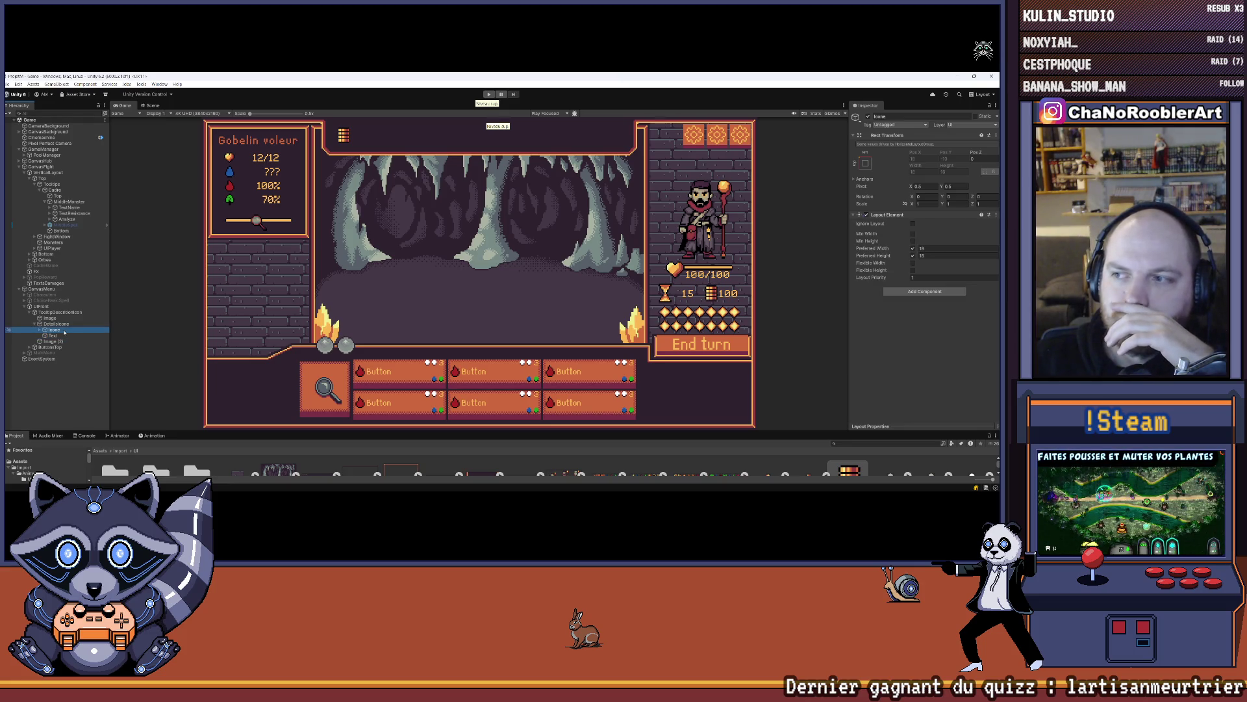
click(64, 336)
click(909, 219)
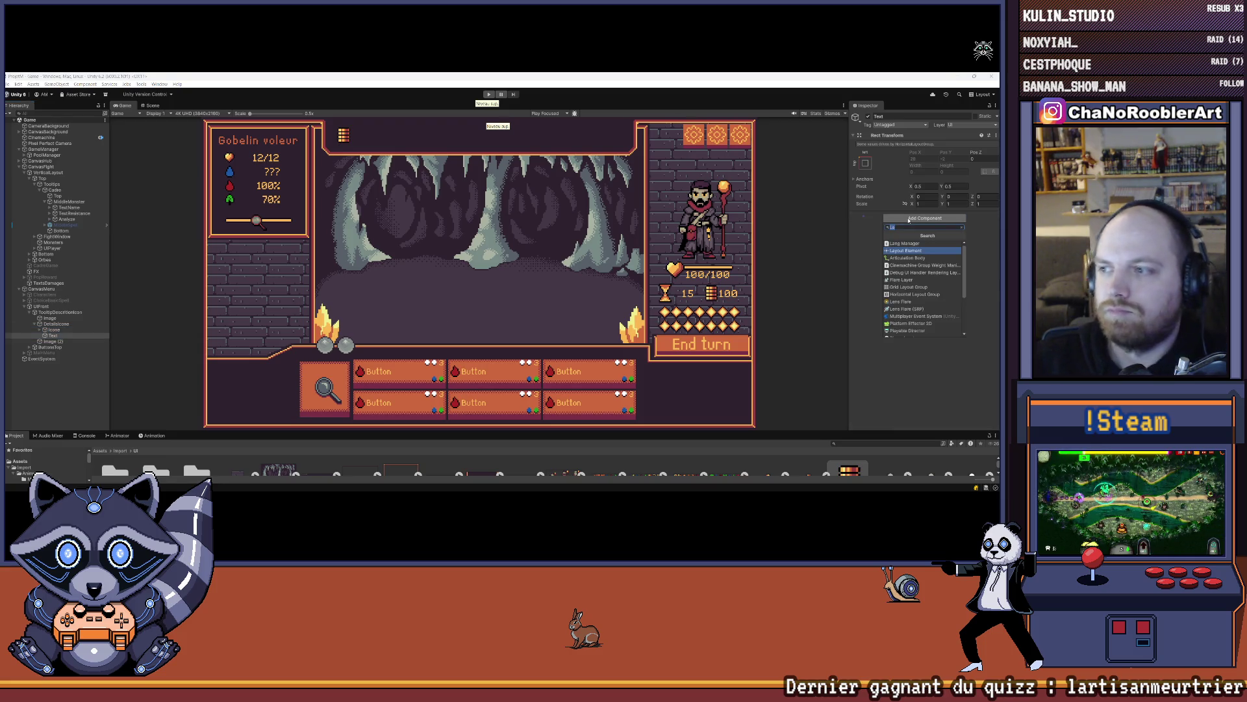
key(Return)
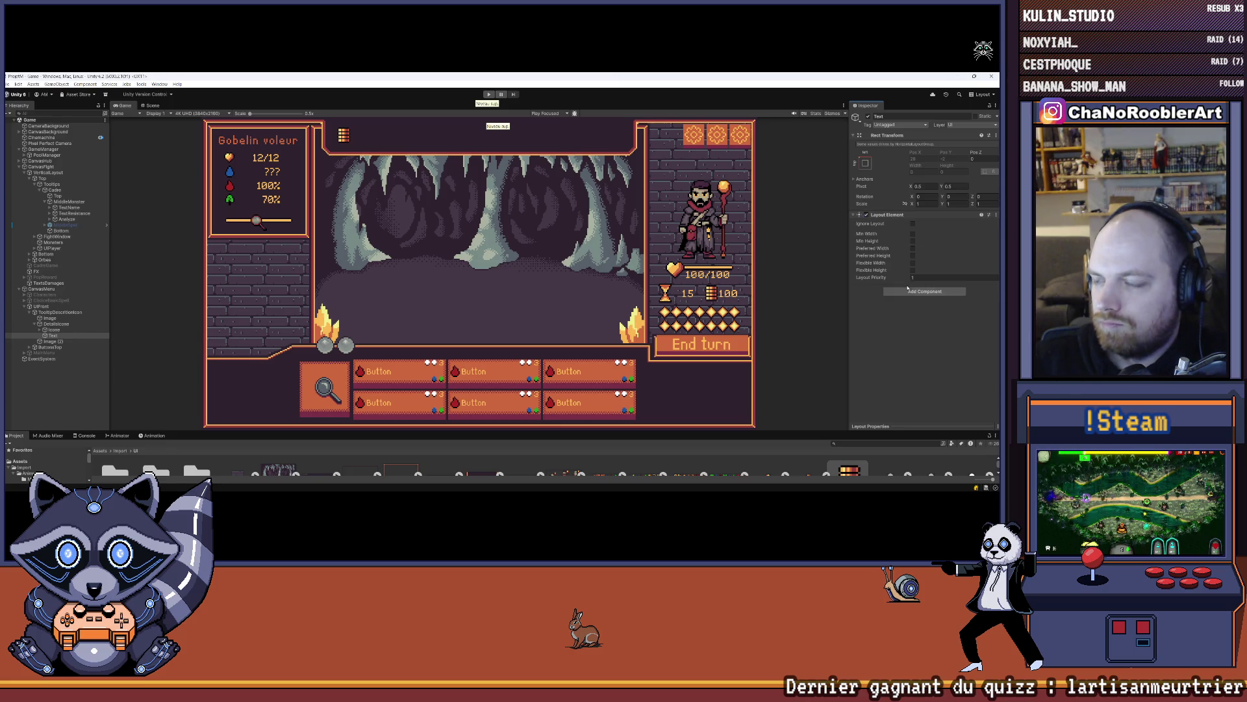
right_click(53, 335)
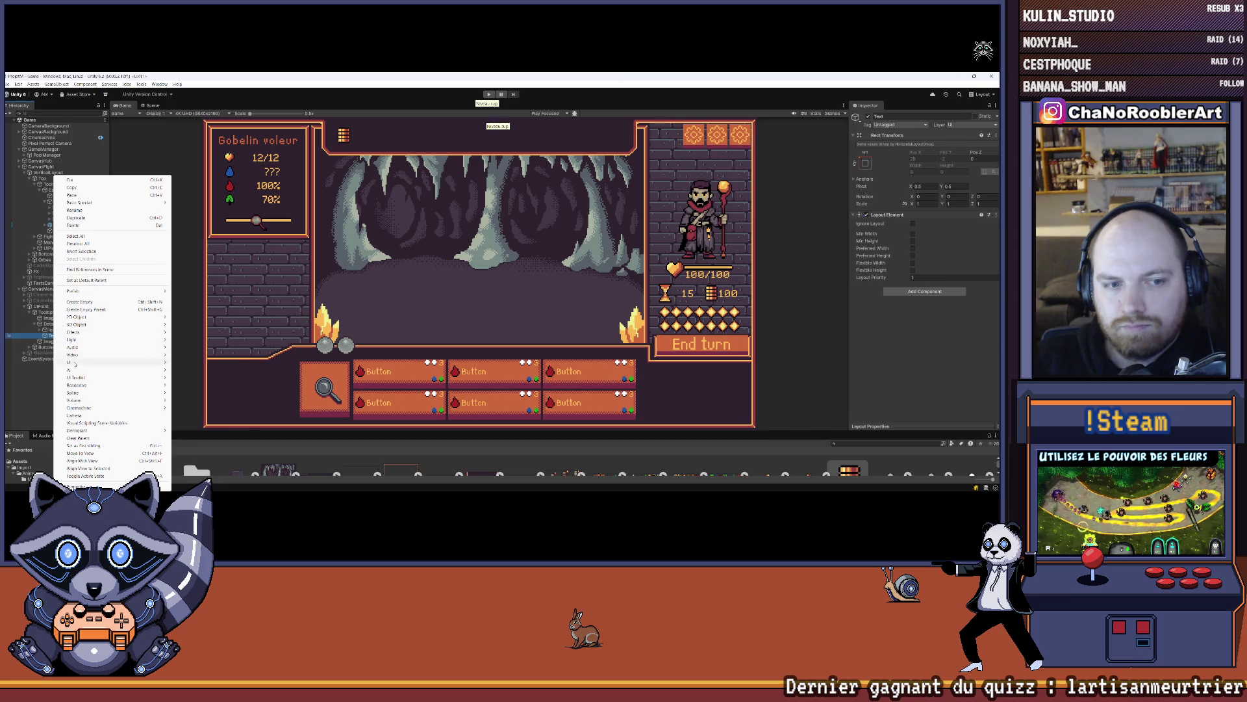
- Create a 'Text - TextMeshPro' child under the Text object and view its anchor presets
click(195, 370)
click(54, 347)
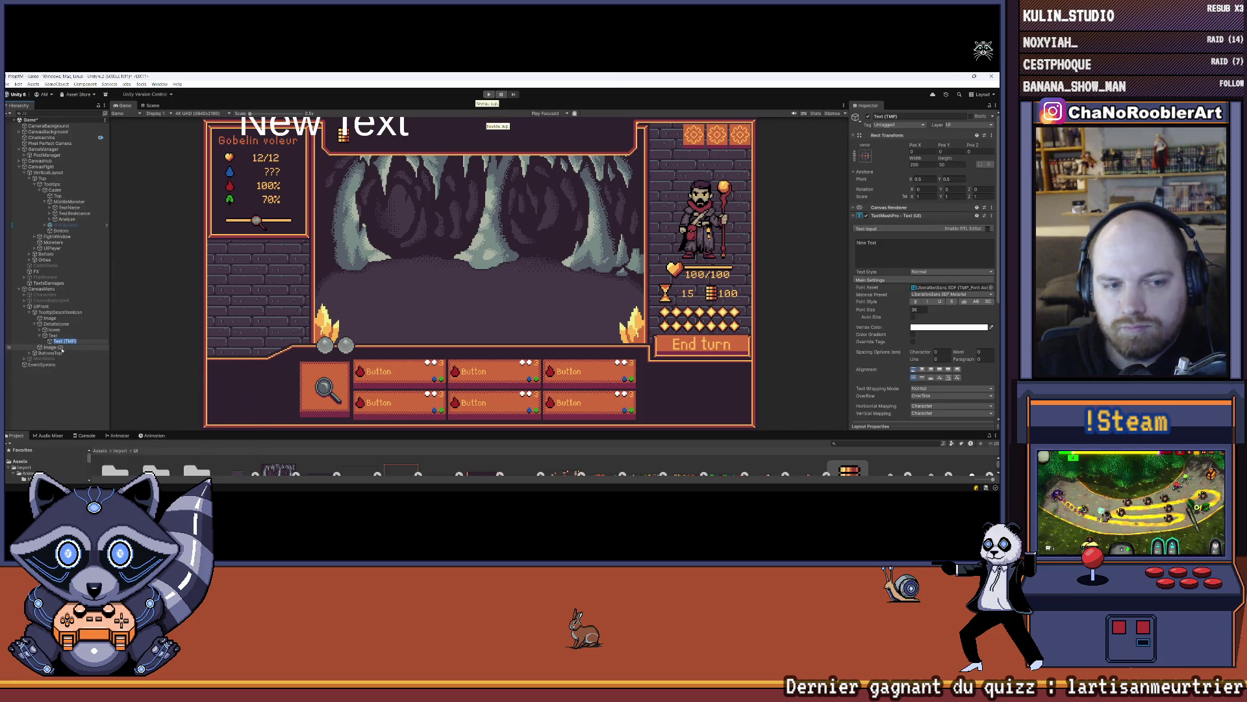
click(62, 341)
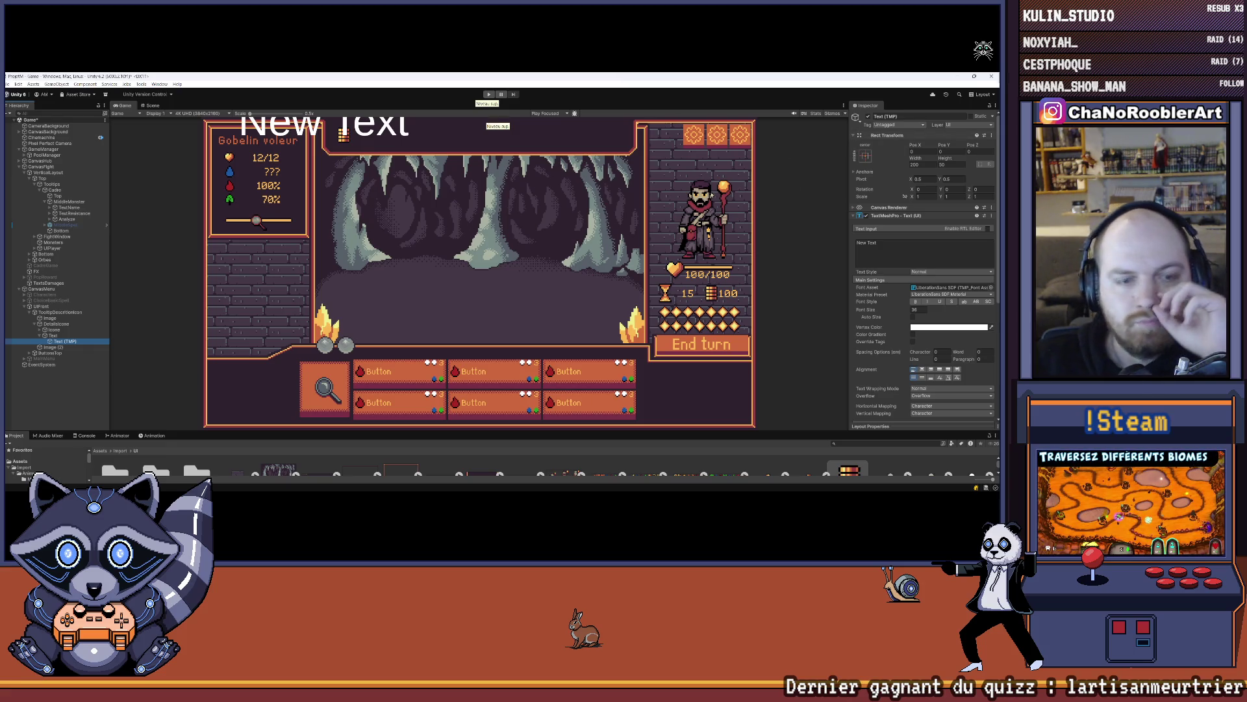
click(865, 155)
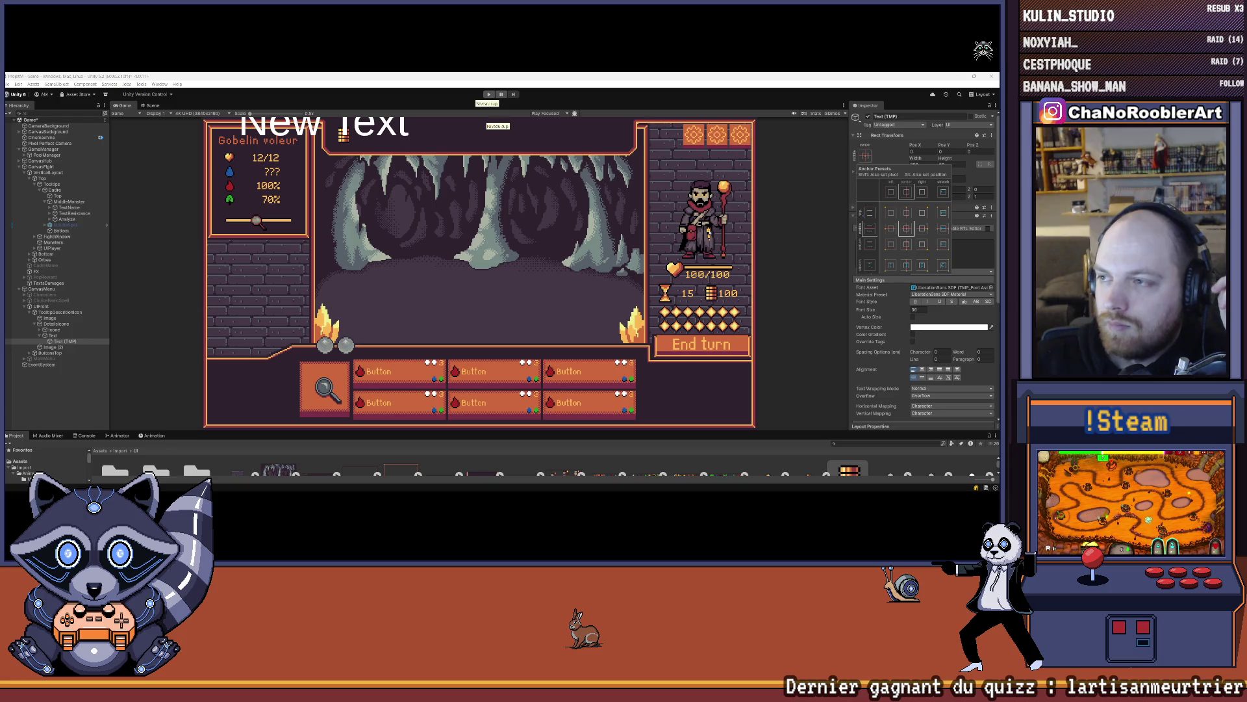
click(54, 336)
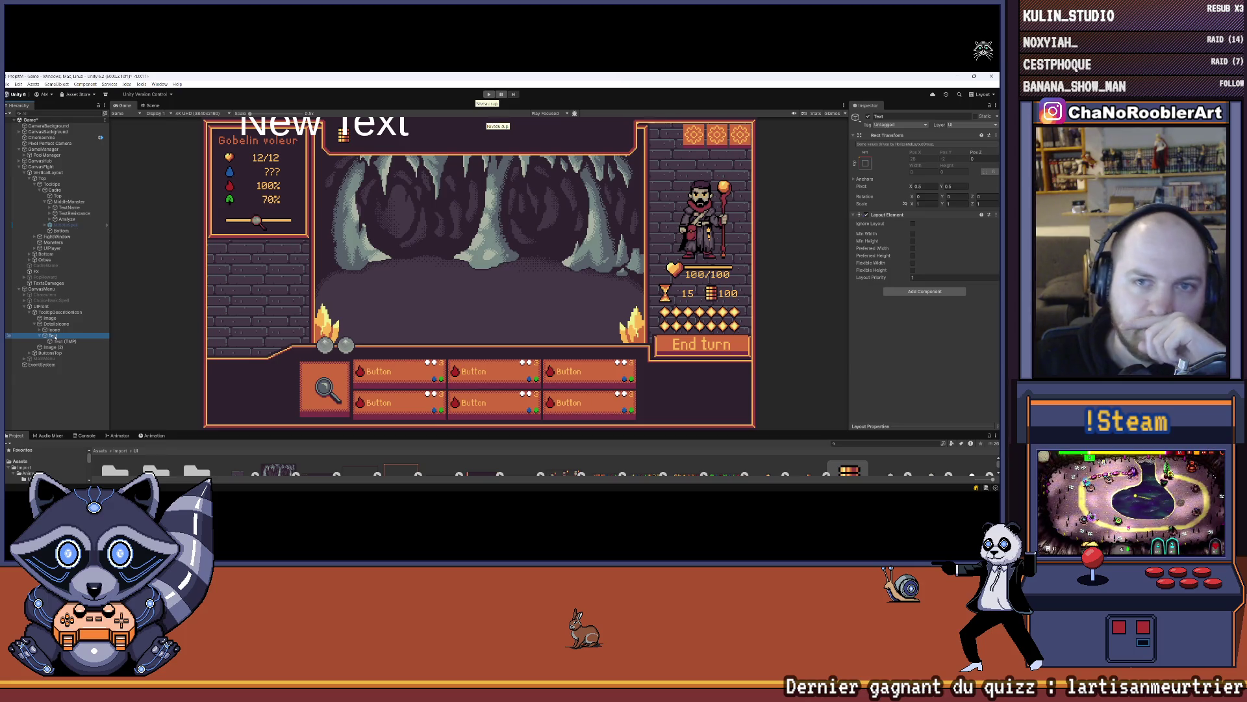
- Enable preferred width and height on the text's Layout Element, with height about 45.78
click(145, 106)
scroll(254, 175, up, 5)
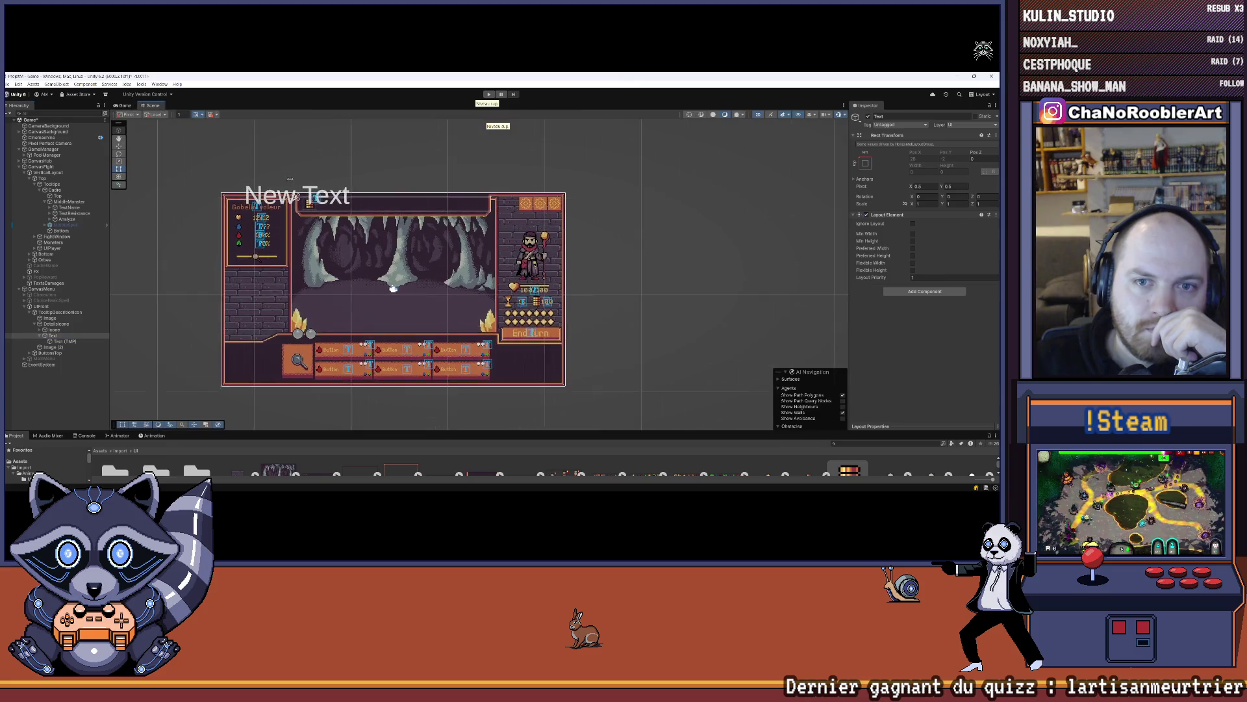
scroll(212, 291, down, 4)
scroll(212, 291, up, 1)
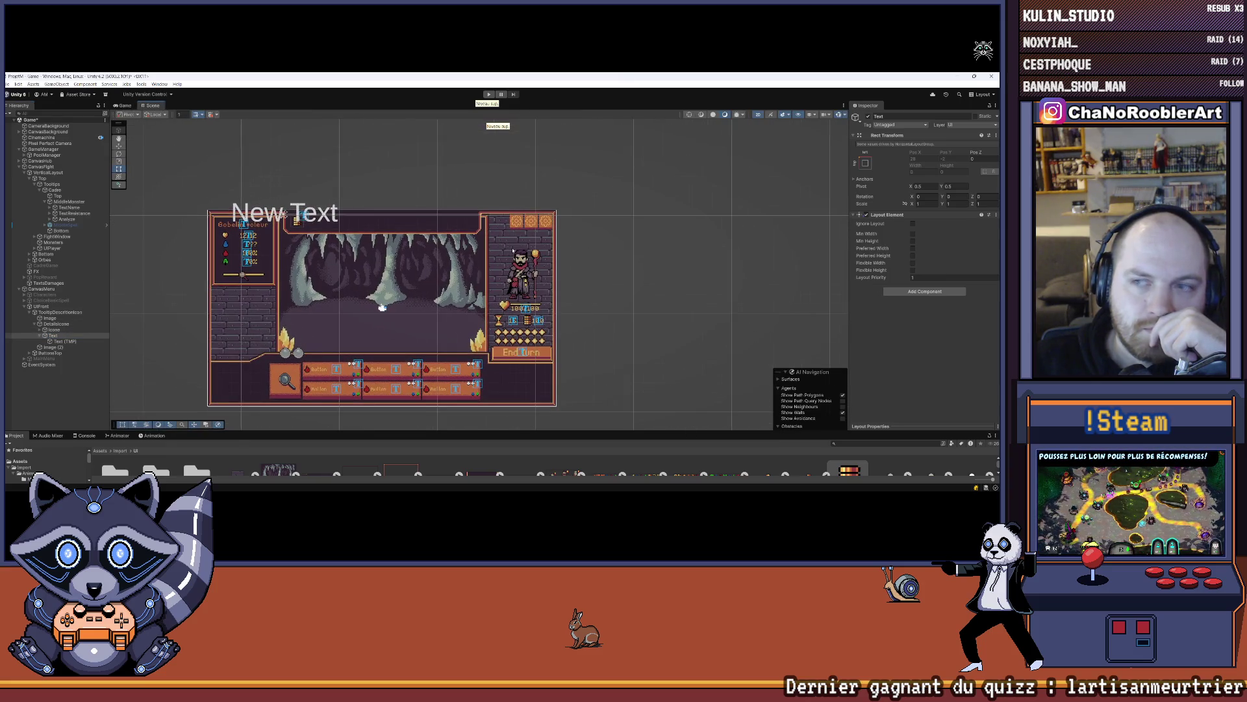
click(912, 263)
click(912, 263)
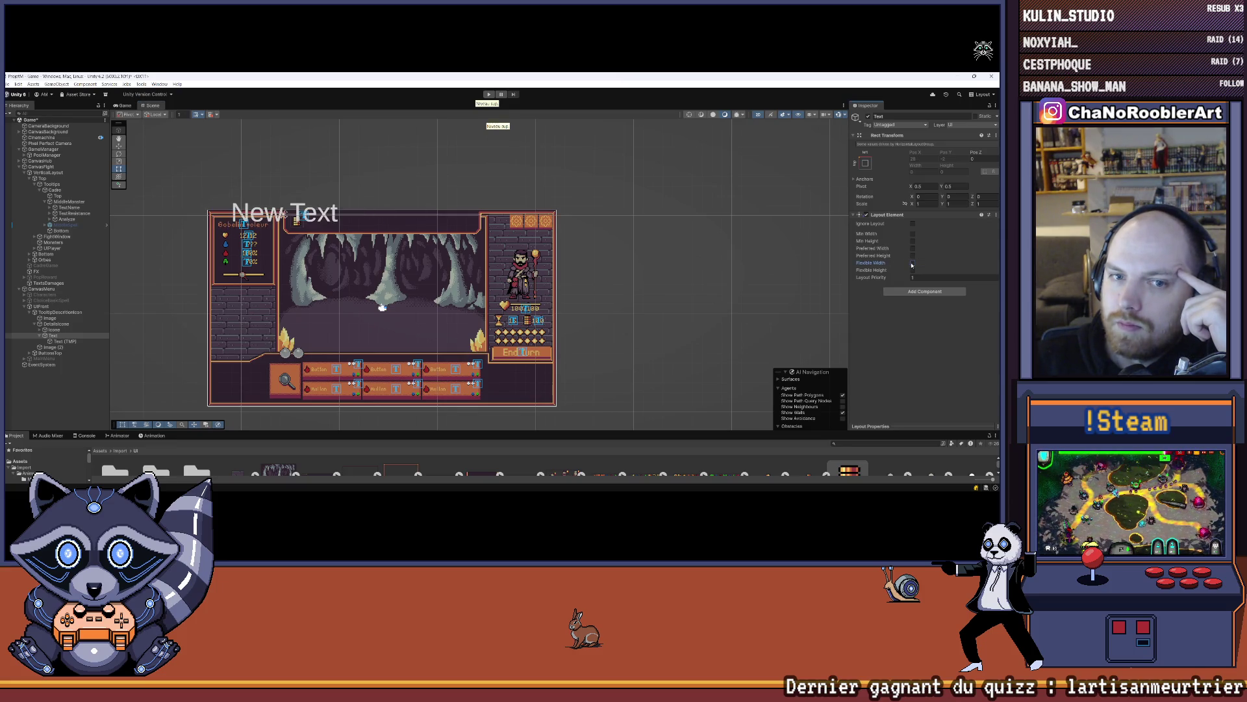
click(913, 248)
mouse_move(917, 251)
mouse_down()
mouse_move(797, 301)
mouse_move(913, 278)
mouse_move(716, 261)
mouse_move(113, 278)
mouse_up()
click(913, 256)
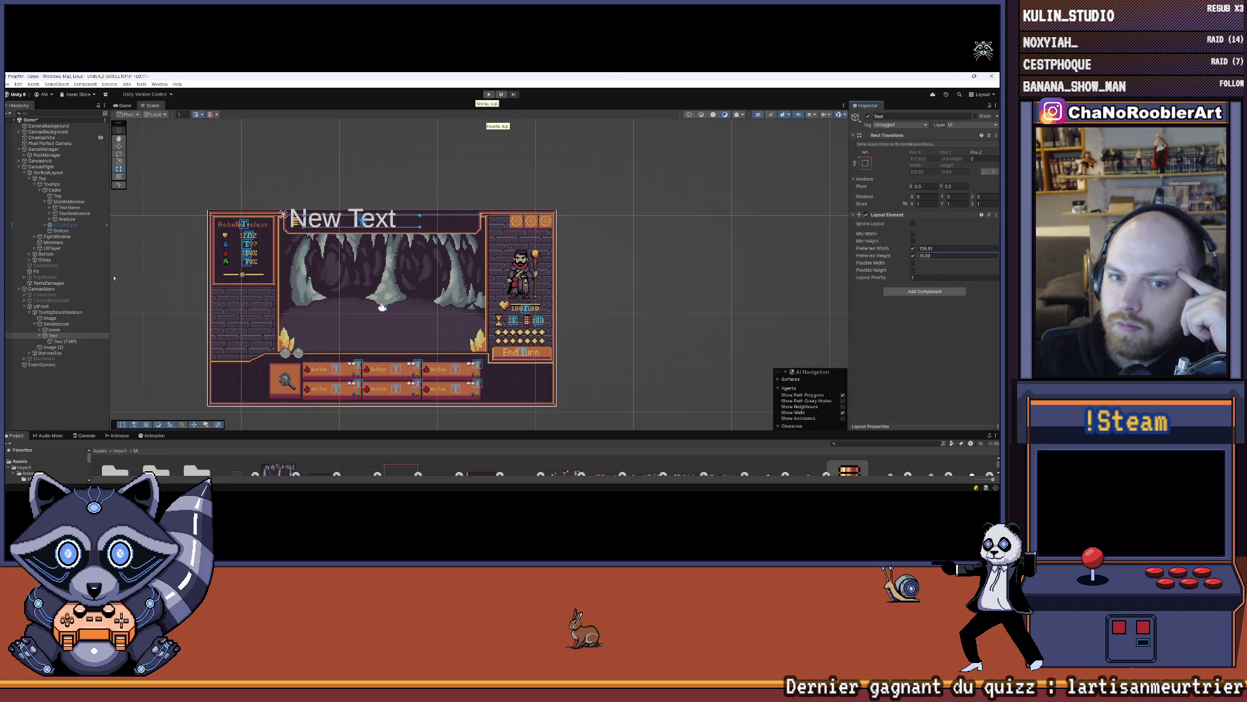
click(130, 106)
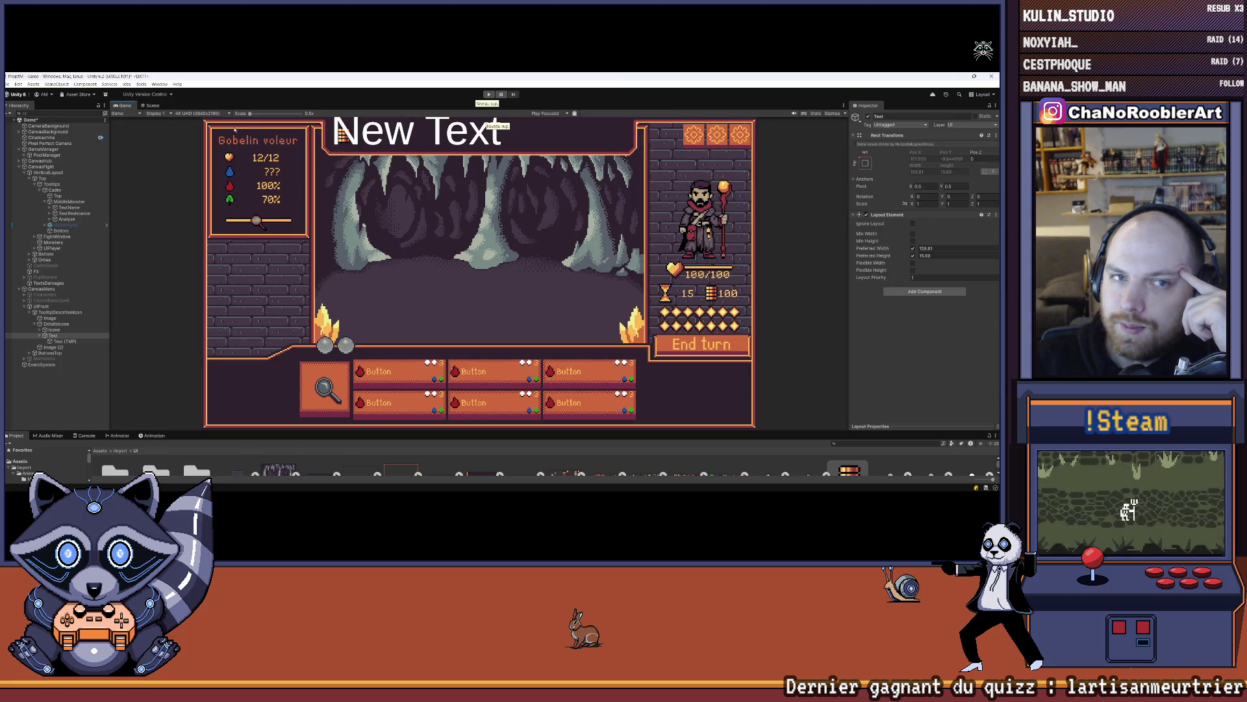
click(152, 105)
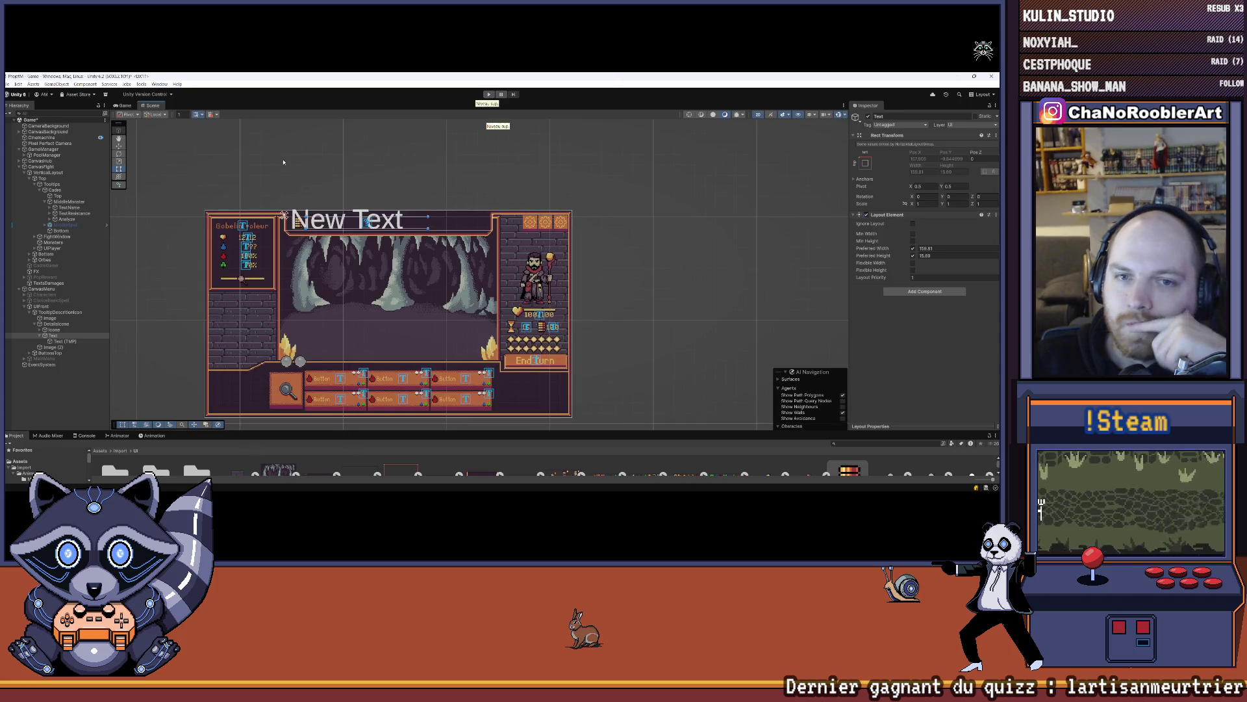
double_click(948, 255)
text(45.78)
key(Return)
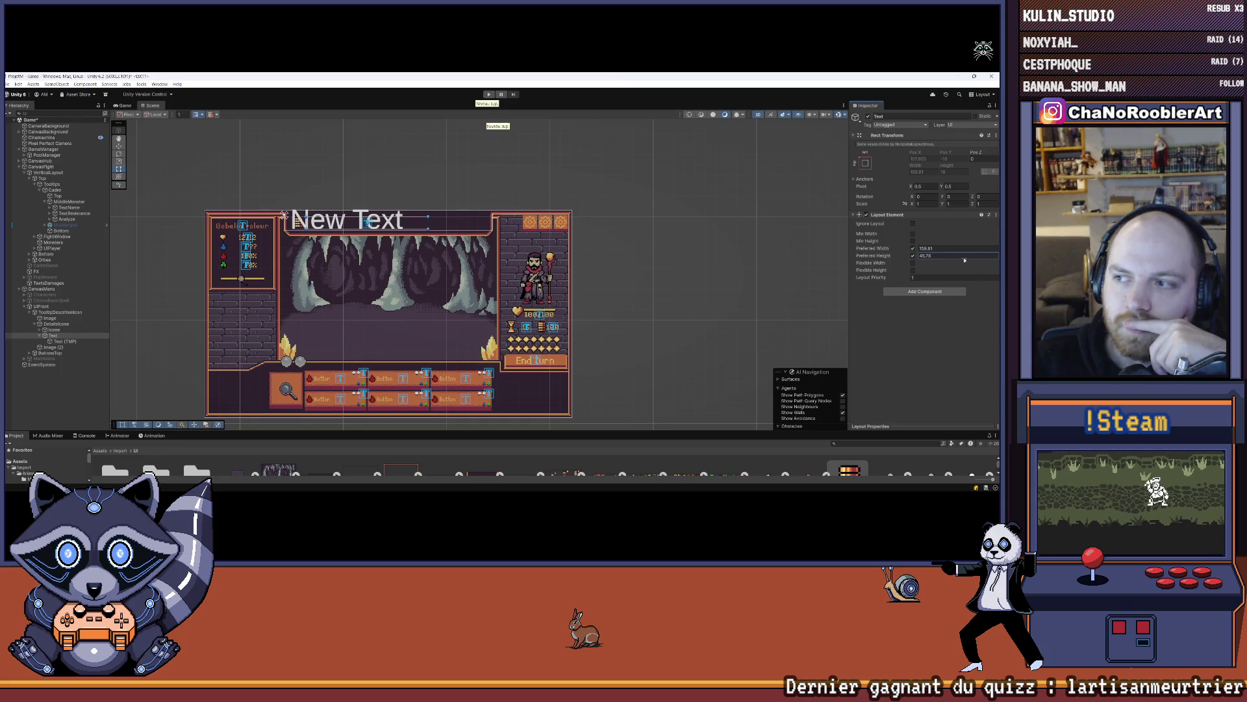
text(101.5)
mouse_move(569, 330)
mouse_down()
mouse_move(203, 354)
mouse_move(58, 336)
mouse_up()
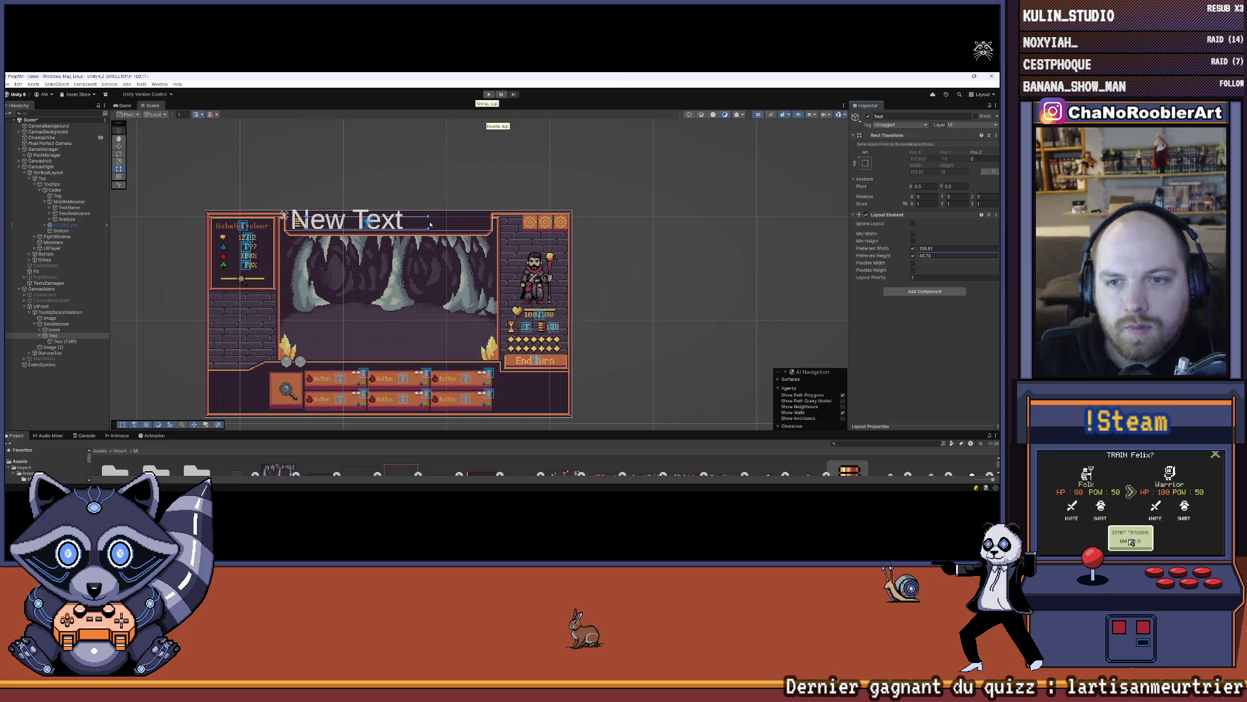
- Set the text block's preferred width to 240
click(955, 248)
text(200)
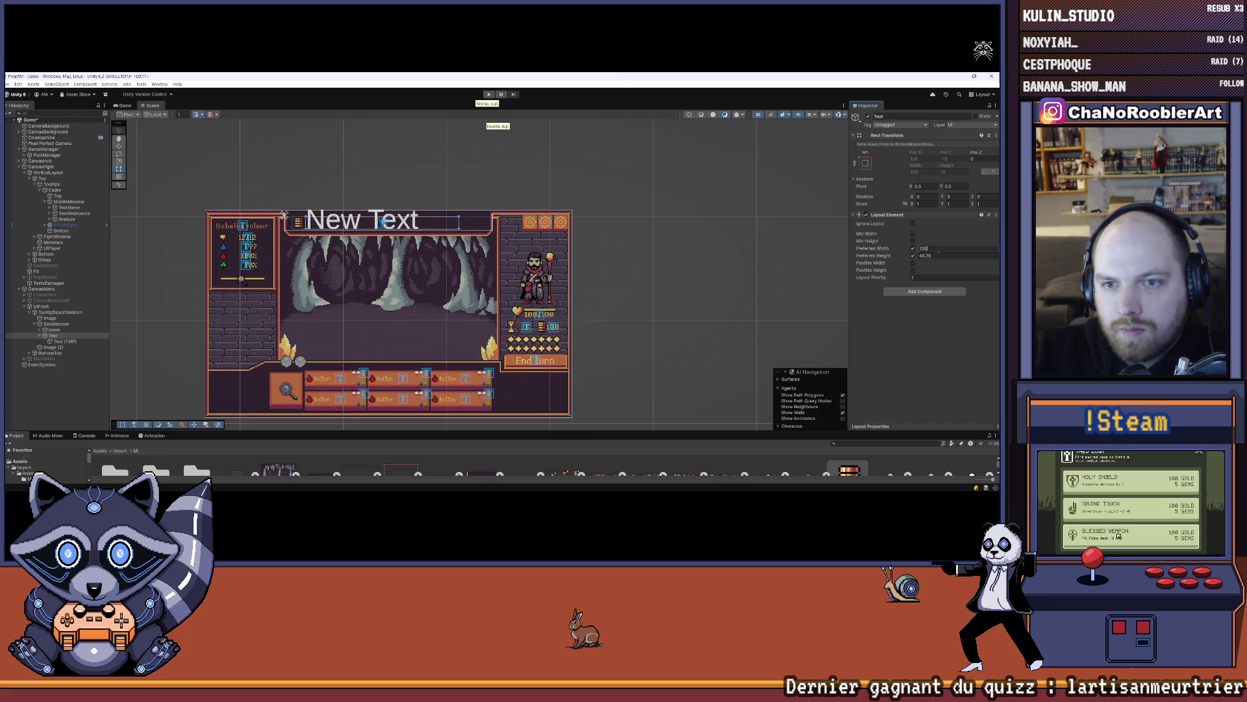
key(BackSpace)
key(BackSpace)
key(BackSpace)
text(300)
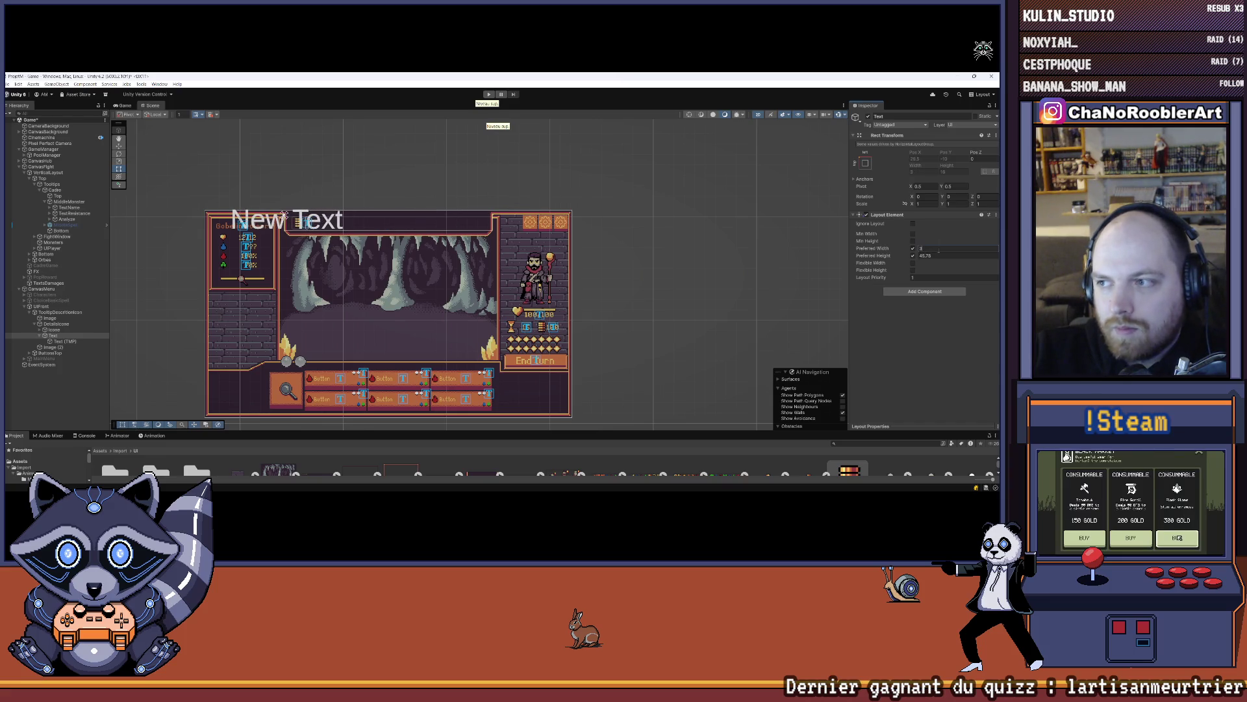
key(BackSpace)
key(BackSpace)
key(BackSpace)
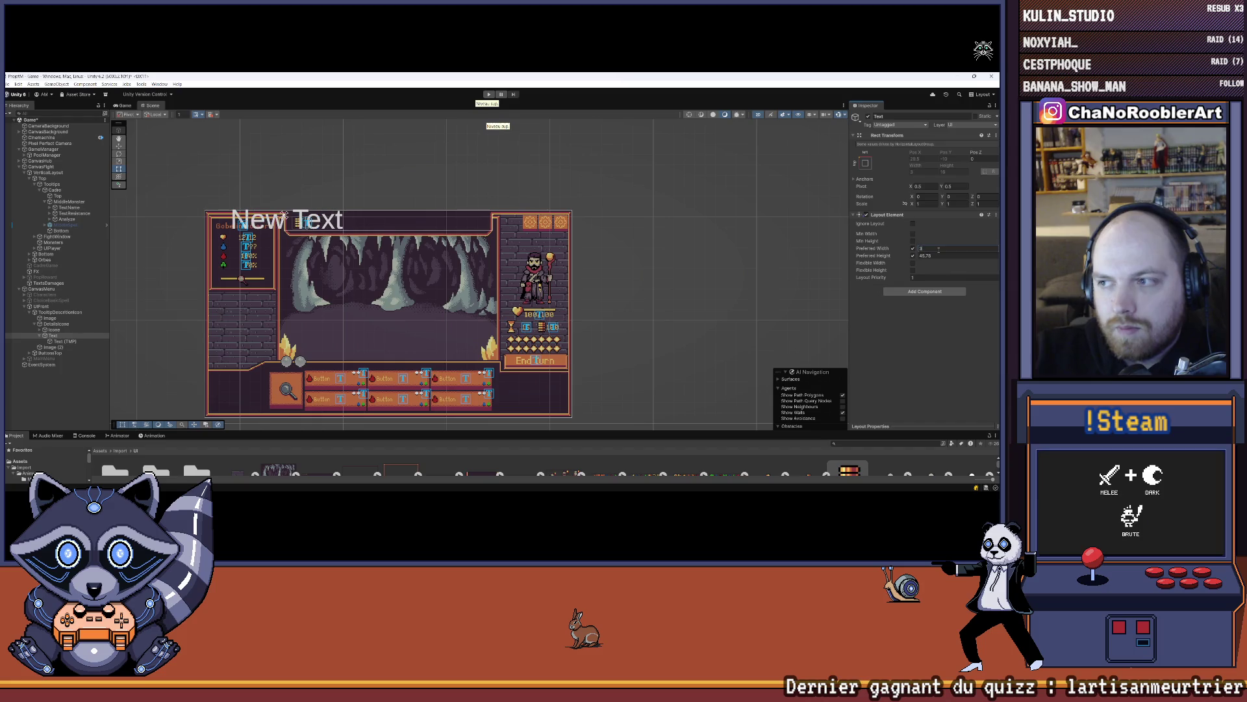
text(2)
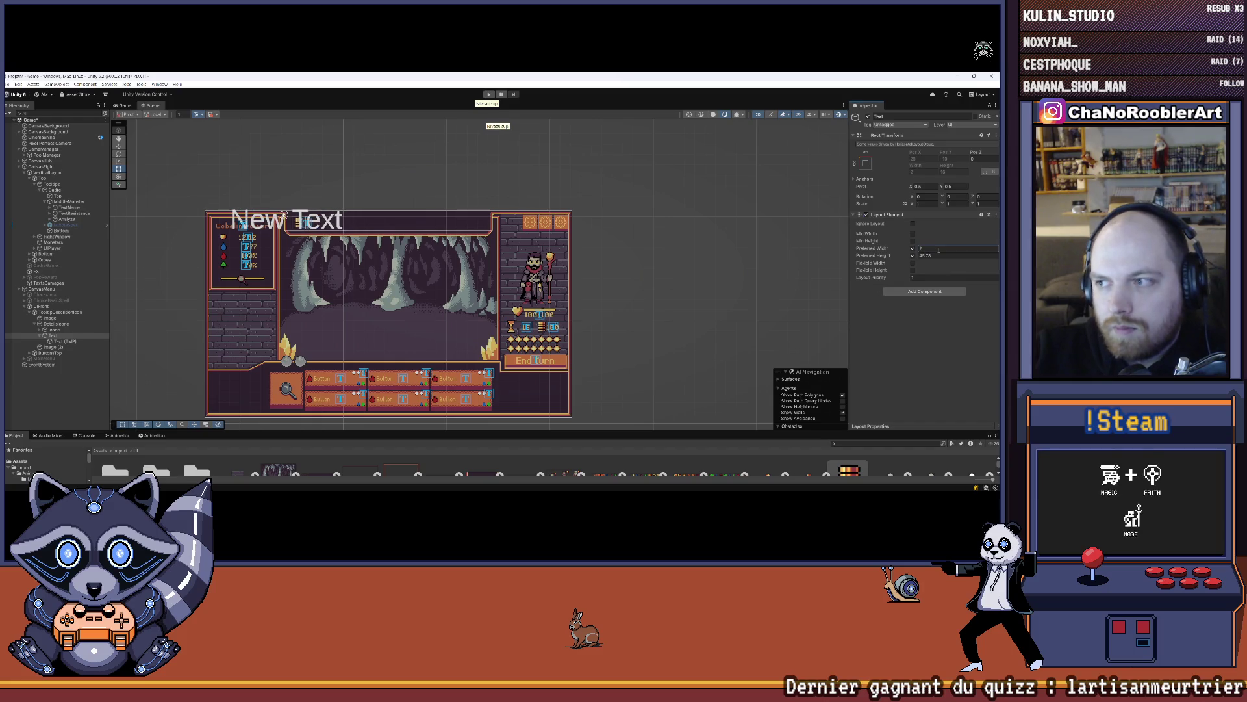
text(80)
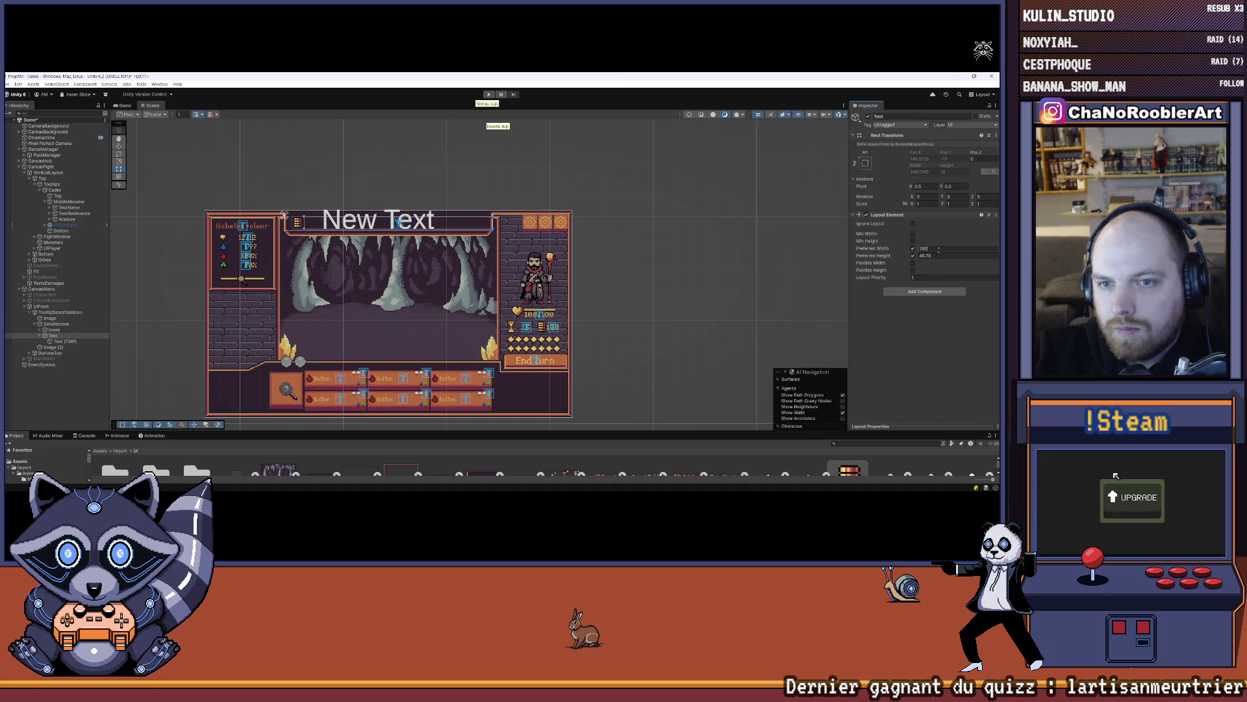
key(BackSpace)
key(BackSpace)
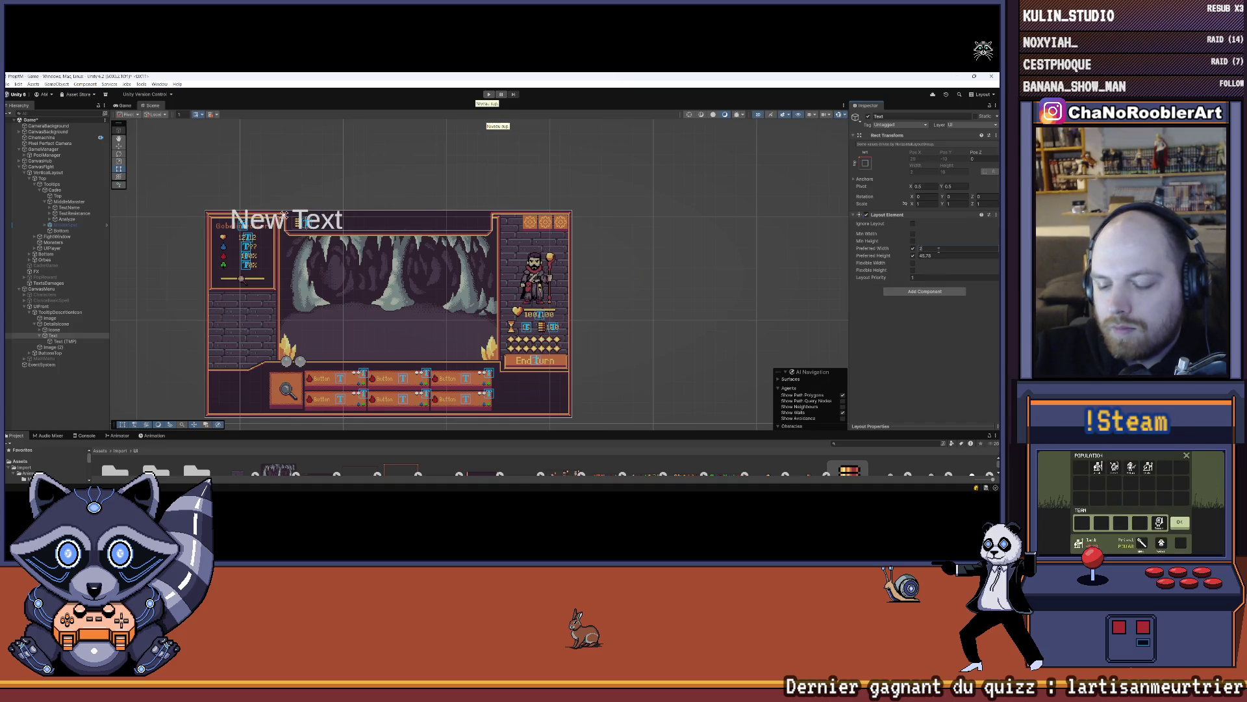
text(8)
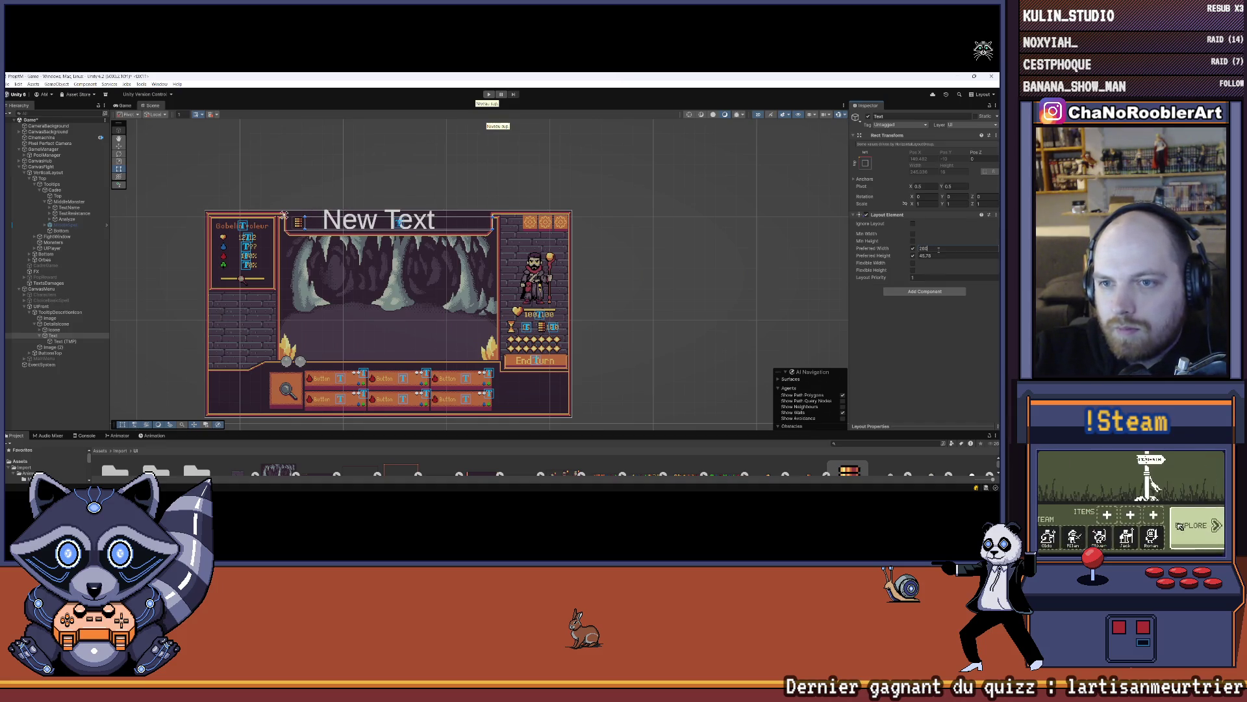
key(BackSpace)
text(30)
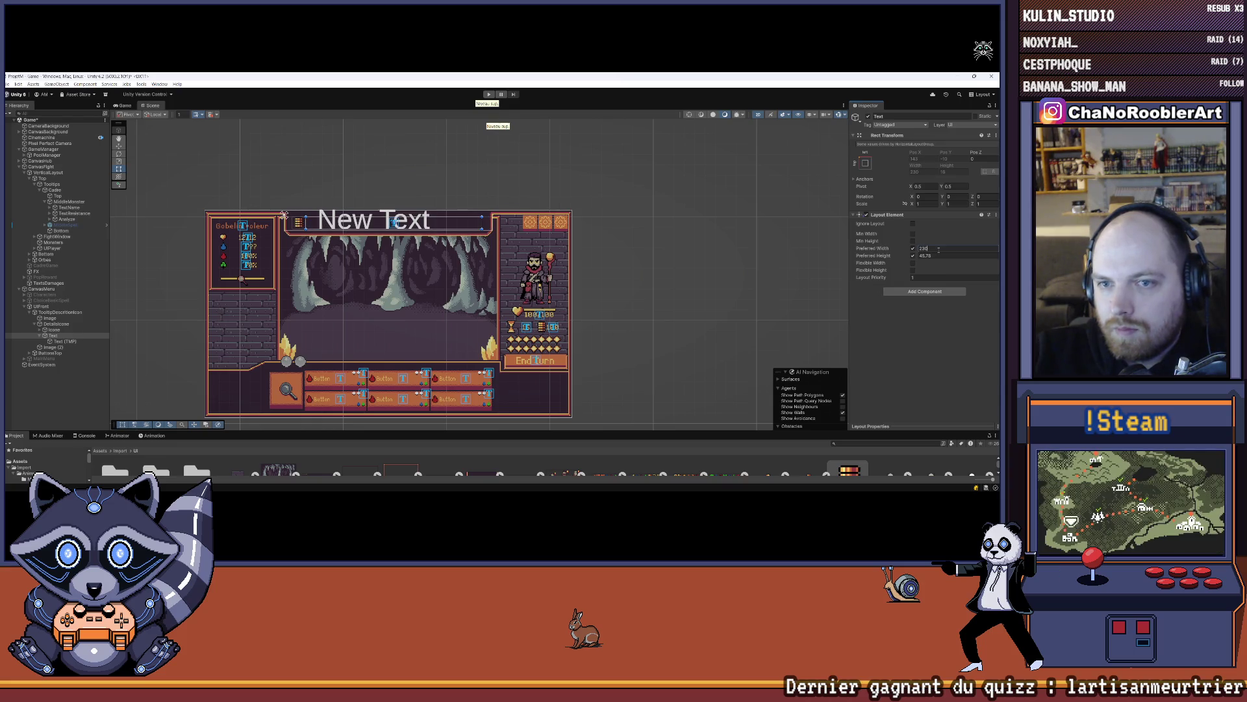
key(BackSpace)
key(BackSpace)
text(50)
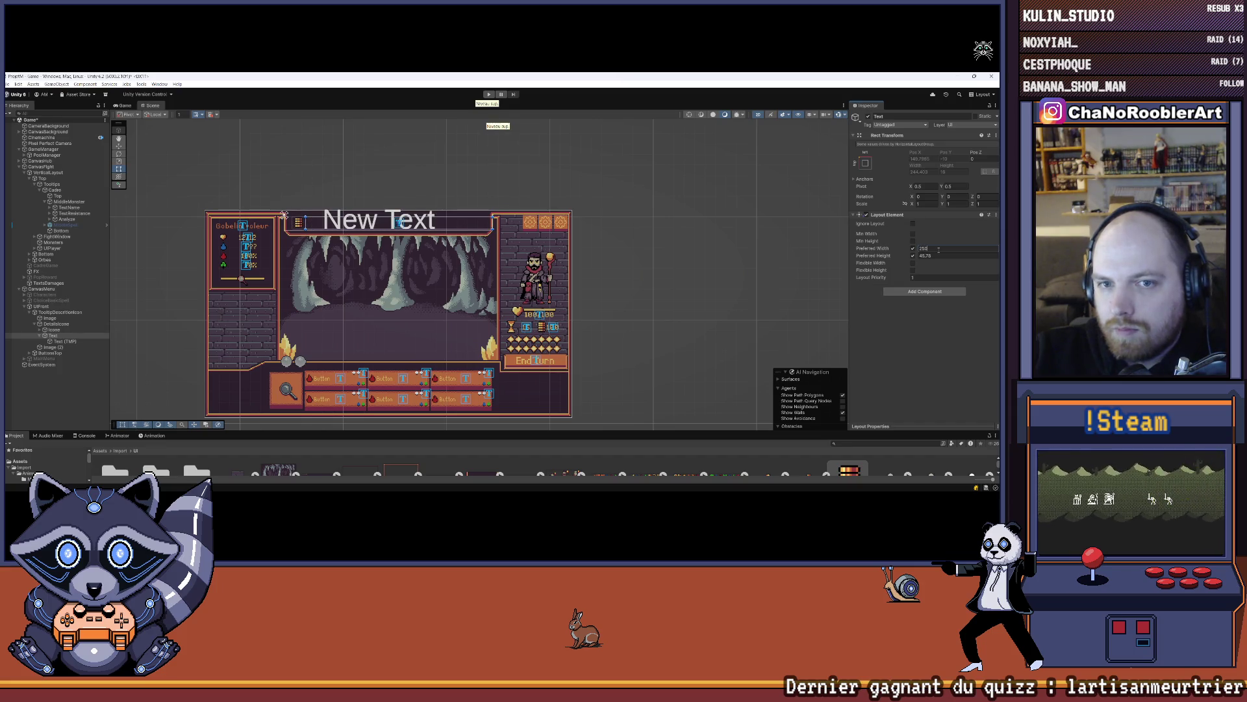
key(BackSpace)
key(BackSpace)
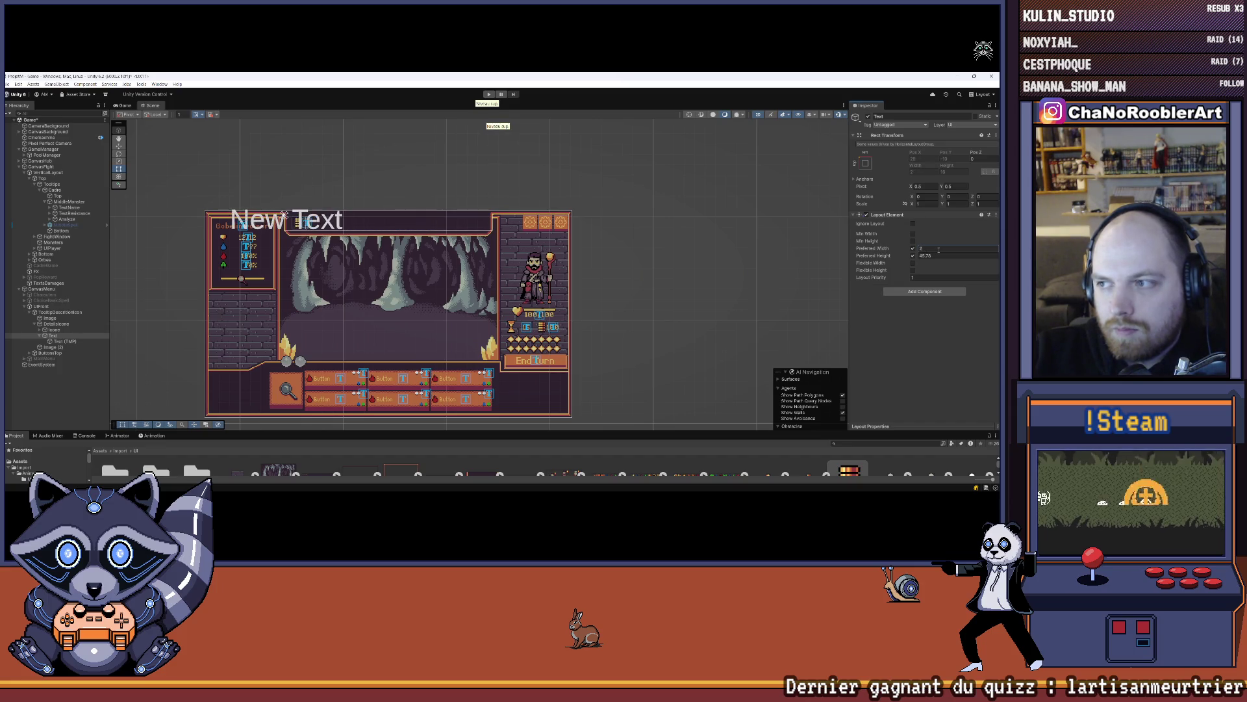
text(40)
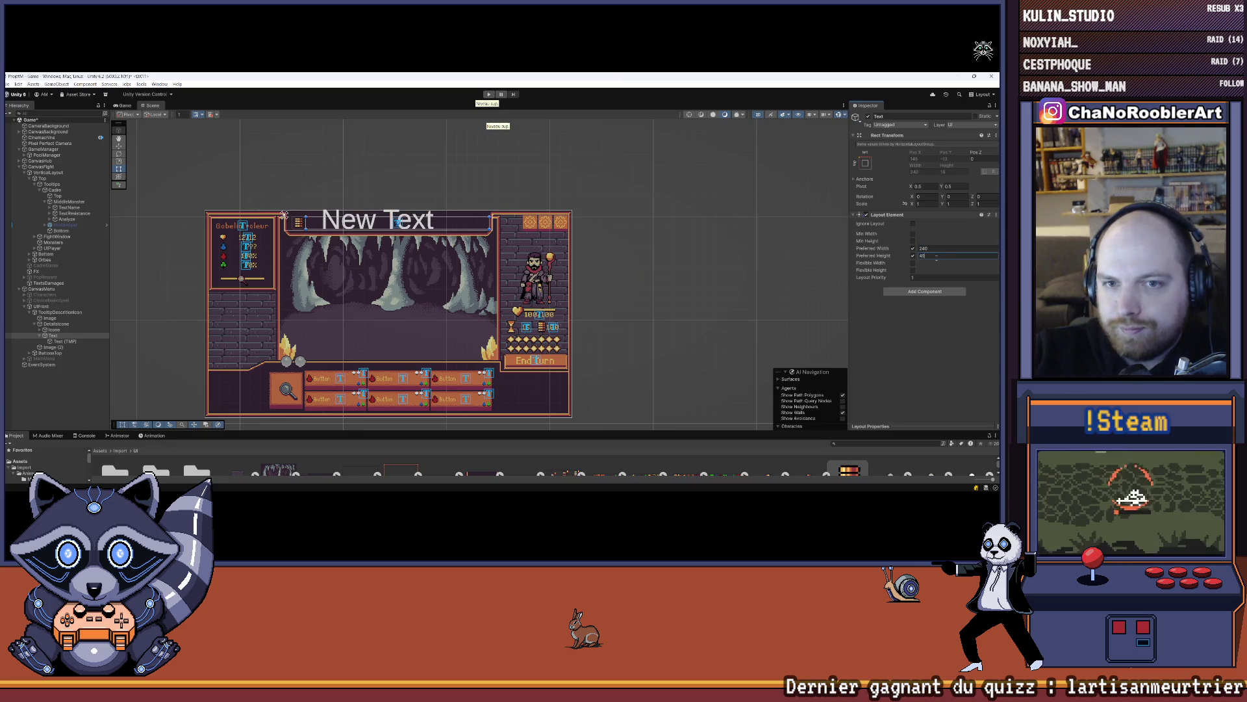
- Anchor the Text (TMP) with the stretch-stretch preset and zero offsets
click(123, 105)
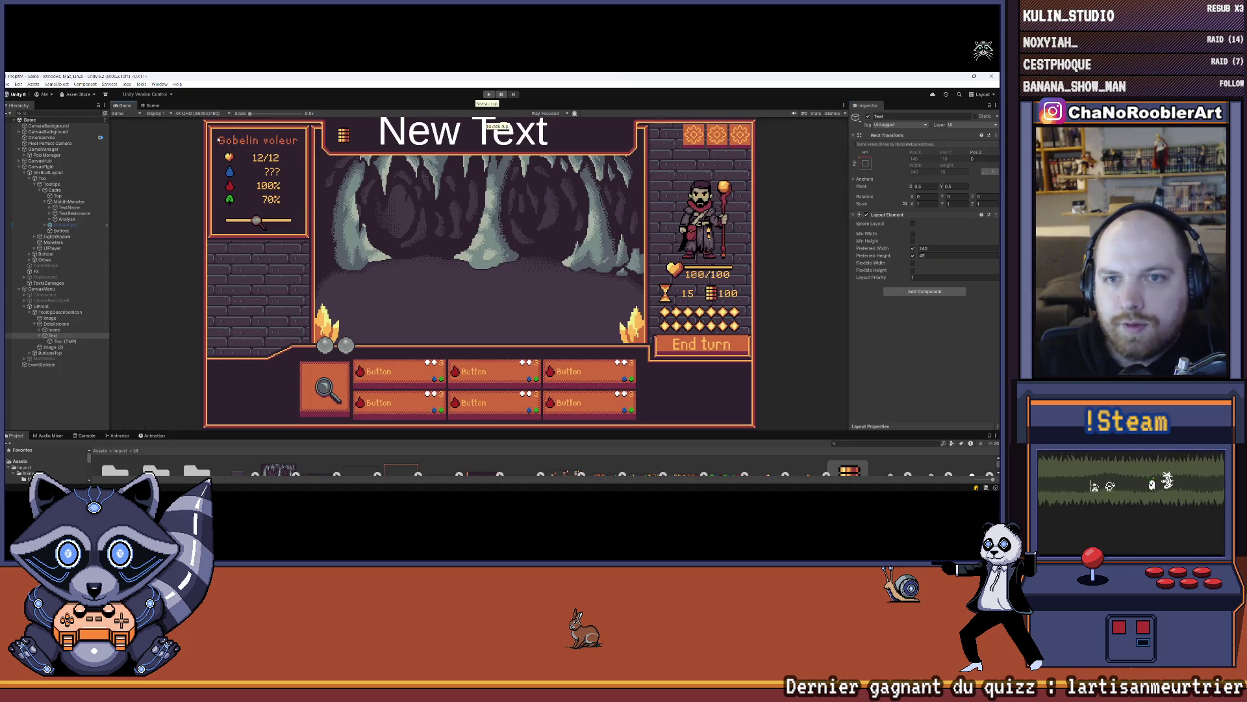
click(65, 341)
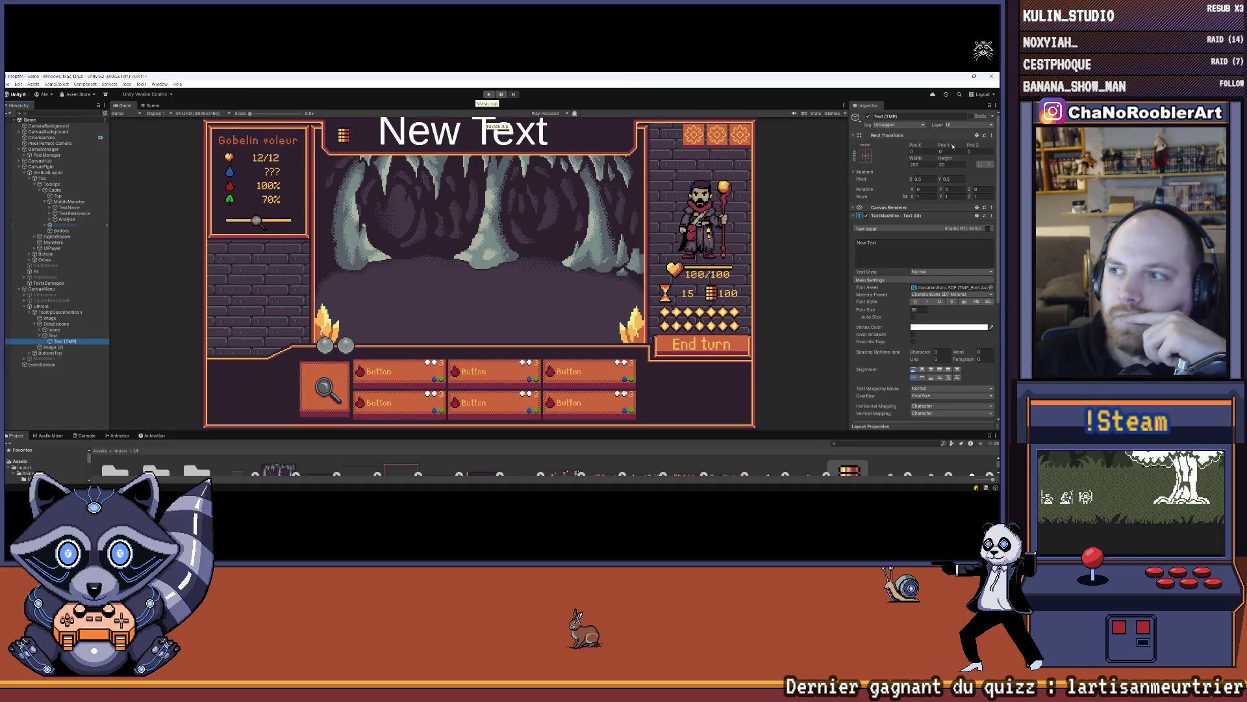
click(864, 156)
click(943, 264)
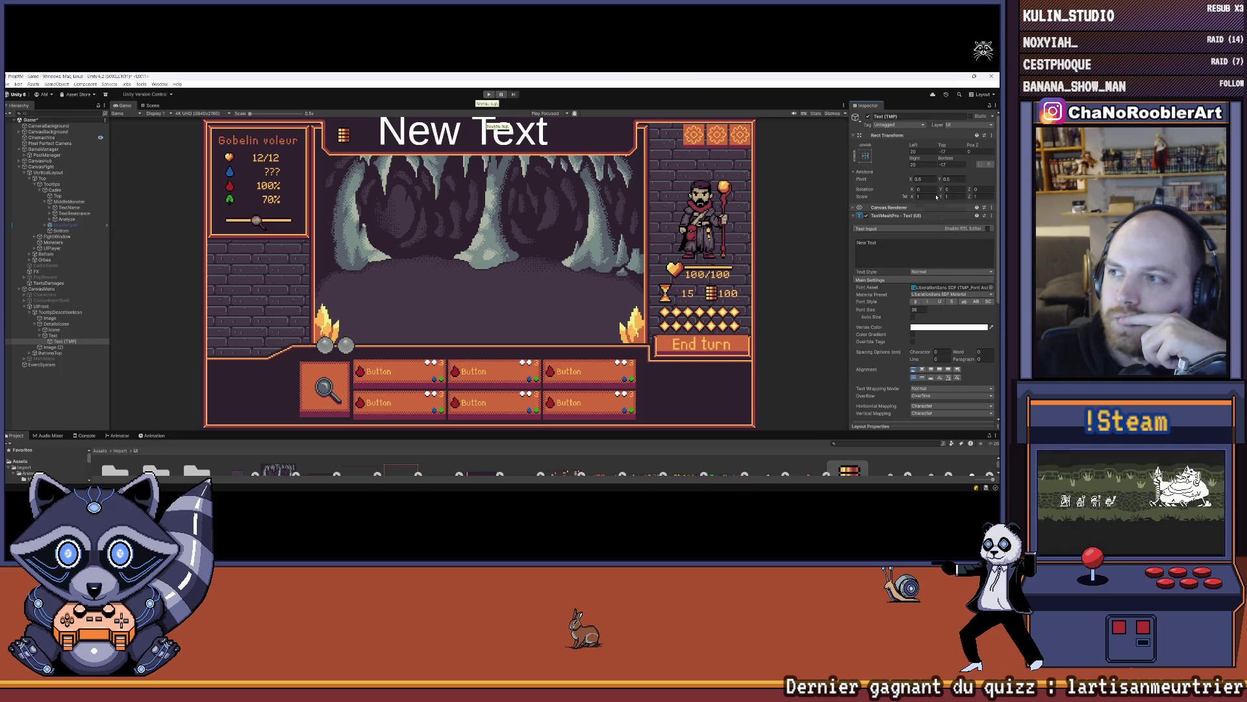
text(0)
key(Tab)
text(0)
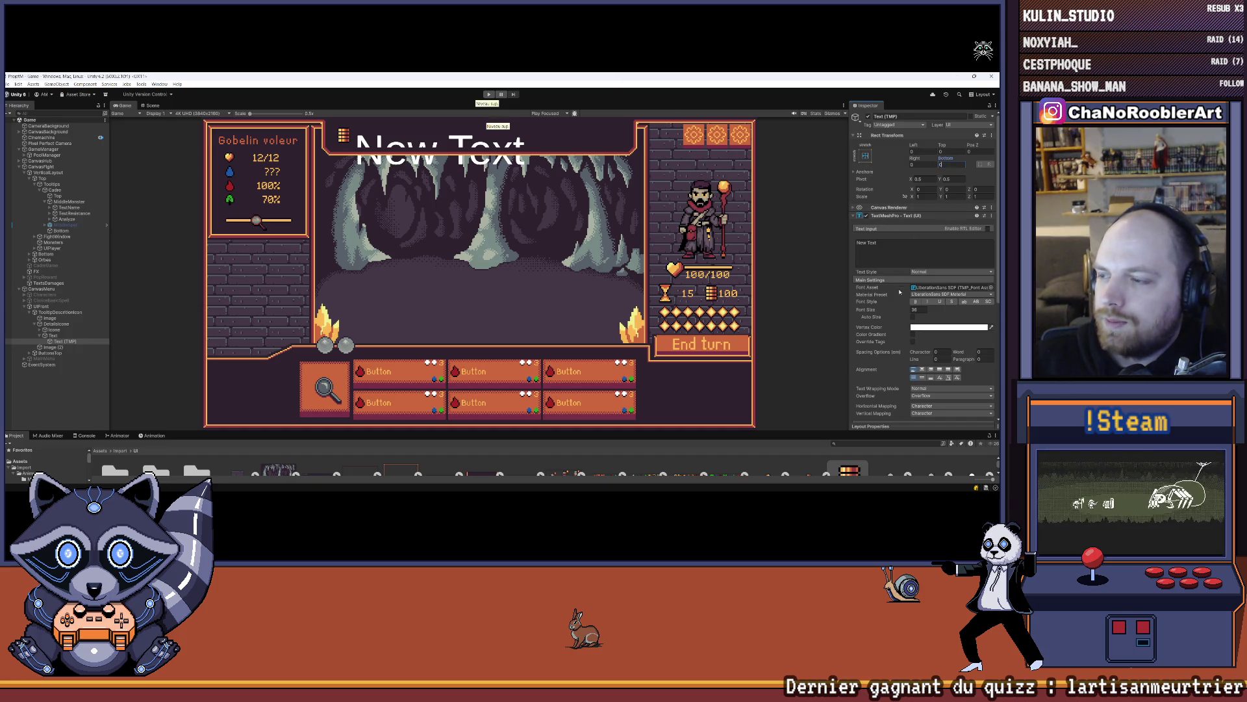
- Left-align the tooltip text and compare the result in Scene and Game views
click(923, 371)
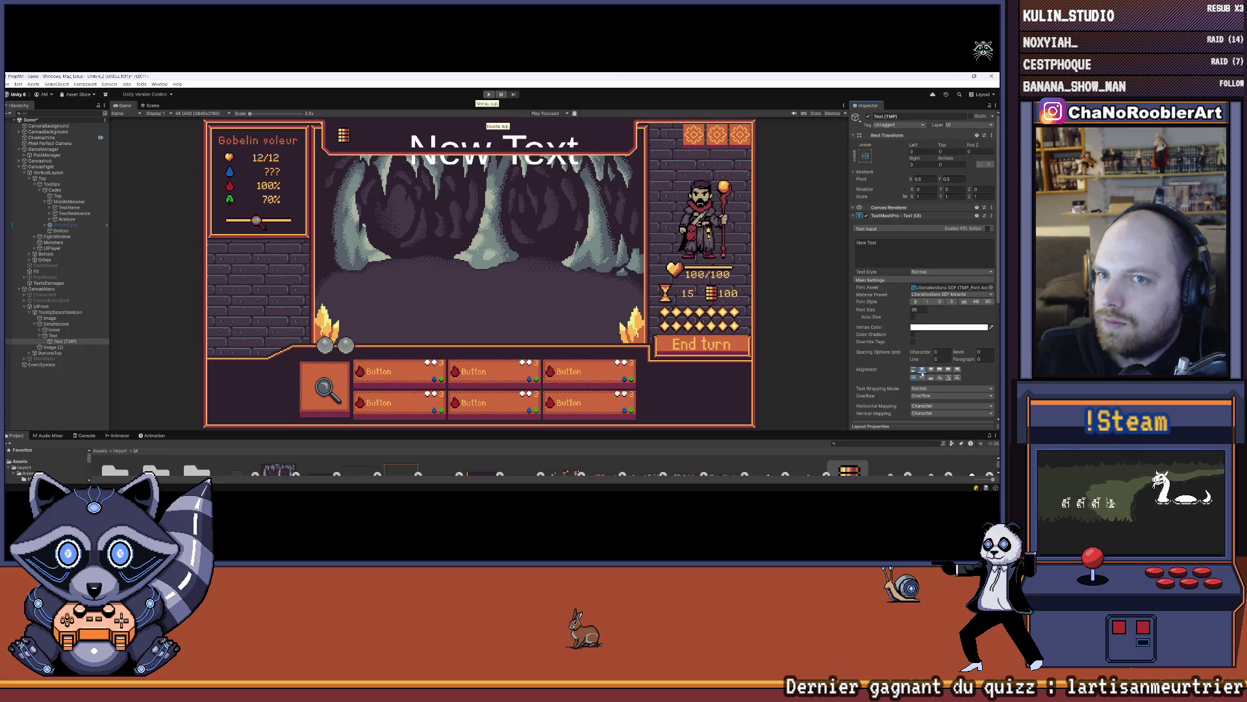
click(914, 370)
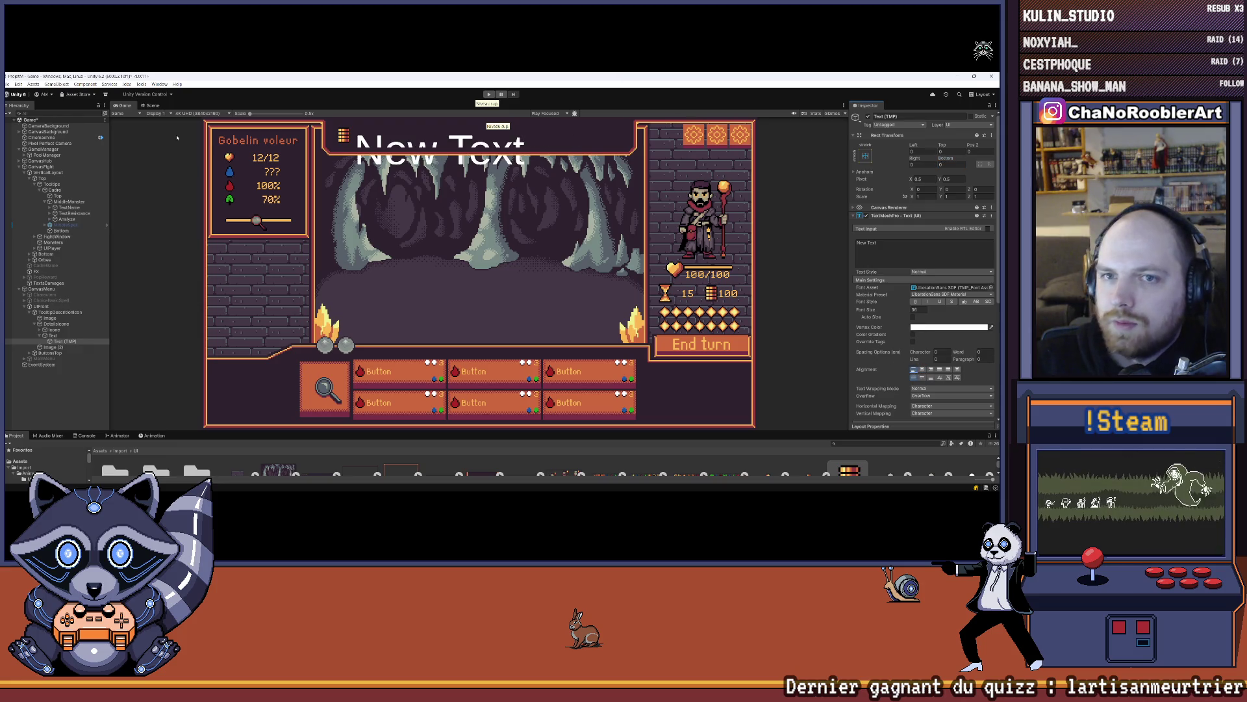
click(155, 106)
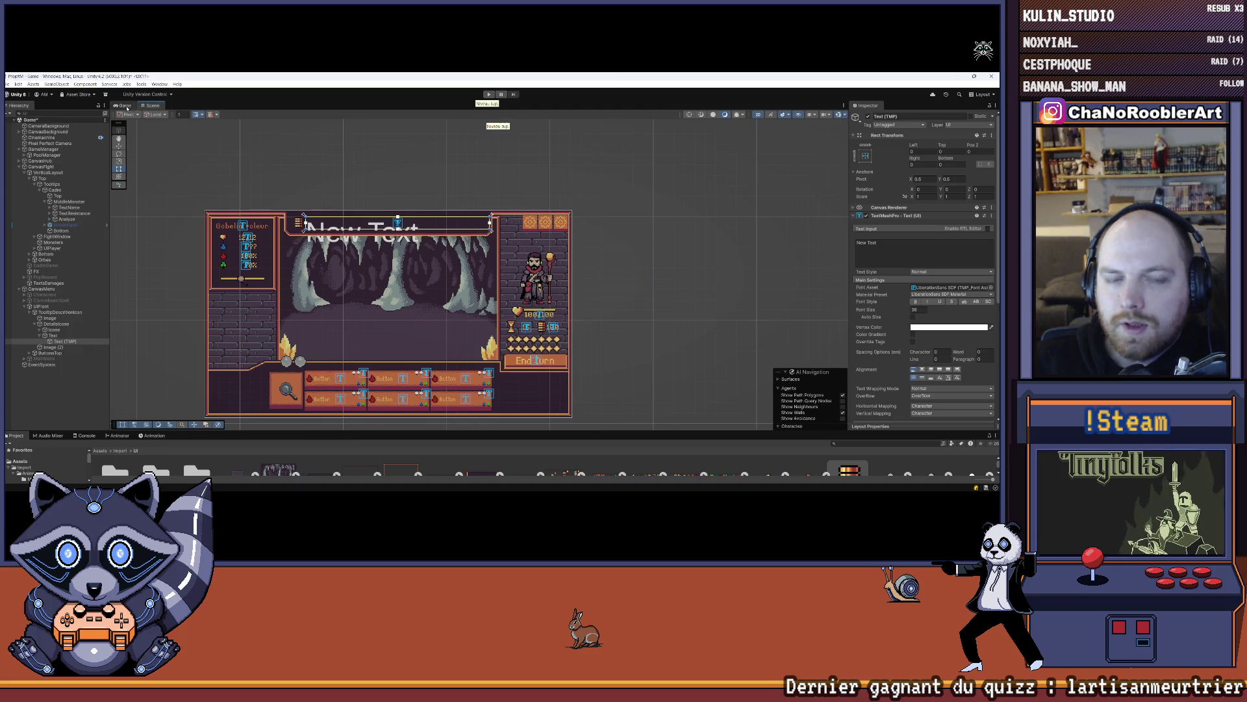
click(125, 106)
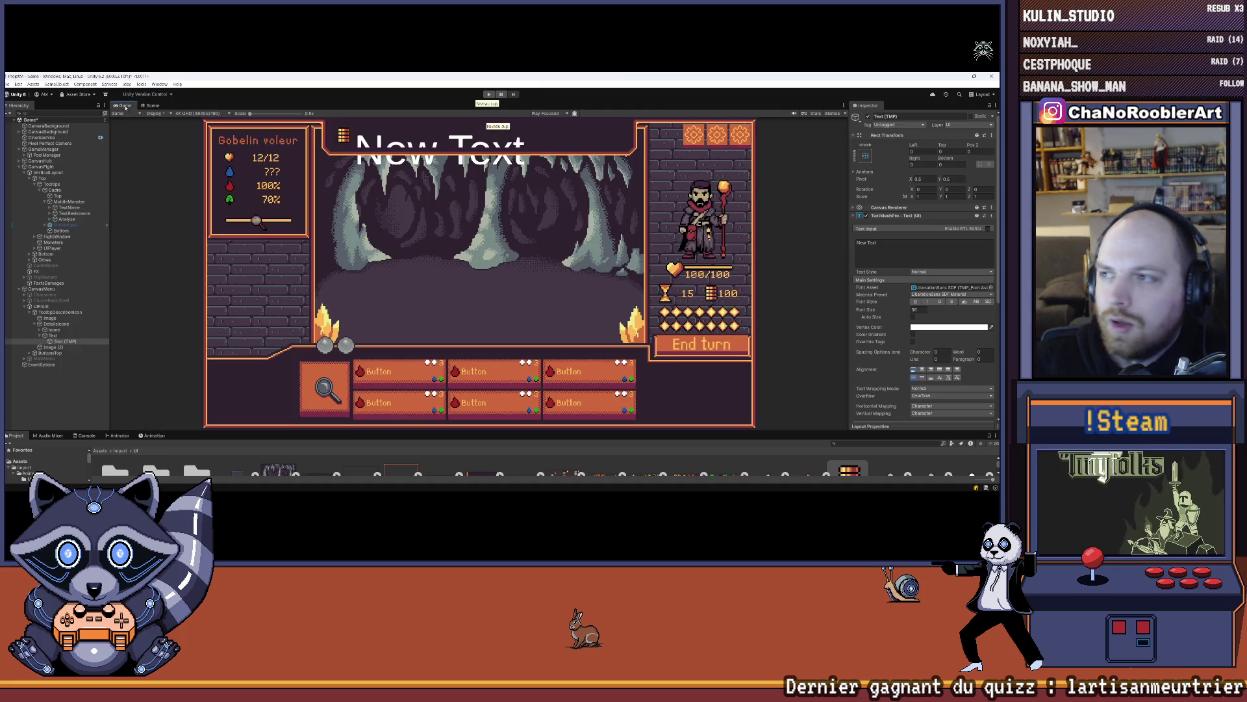
click(54, 335)
click(65, 341)
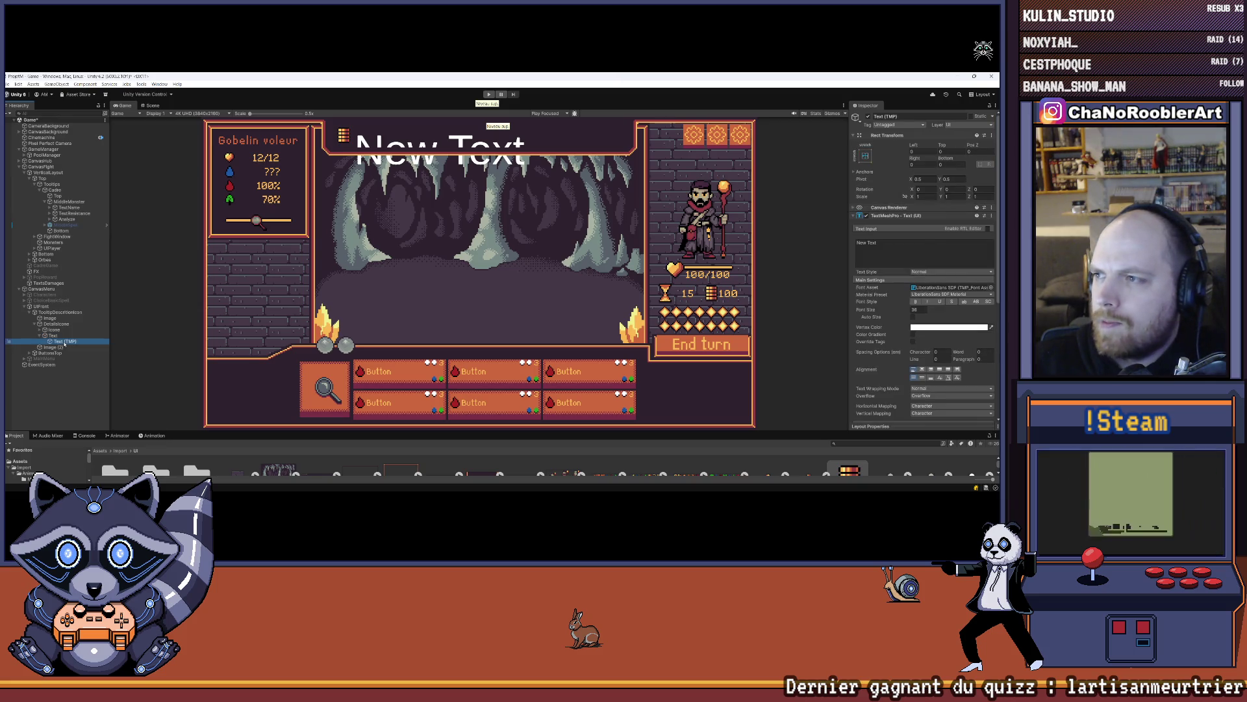
click(152, 105)
click(126, 105)
scroll(893, 310, down, 3)
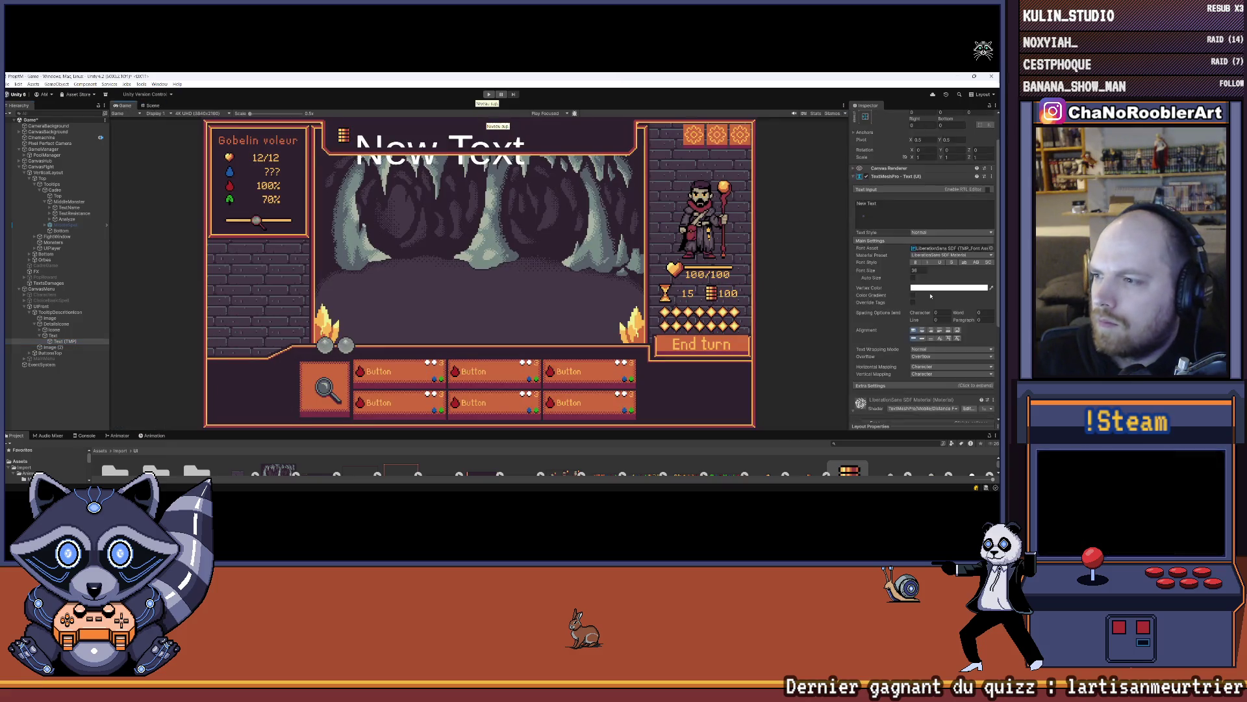
- Set the New Text placeholder's font size to 12
click(894, 306)
scroll(964, 349, down, 2)
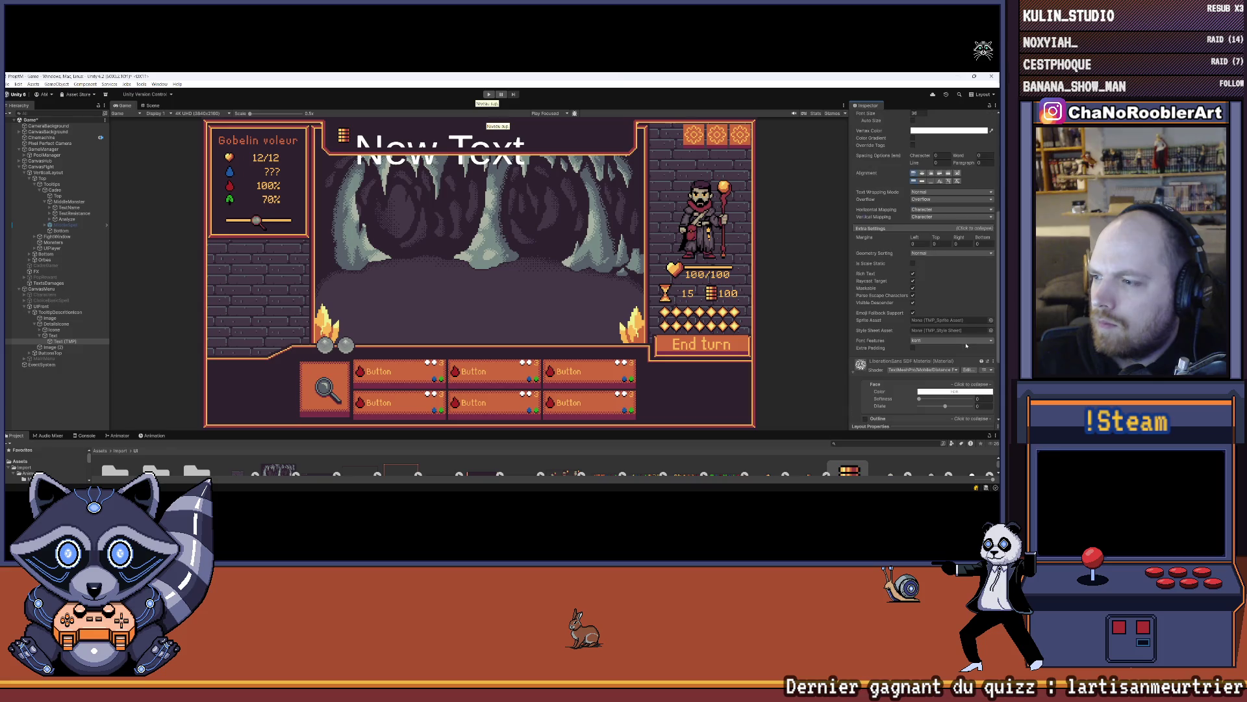
scroll(952, 350, up, 2)
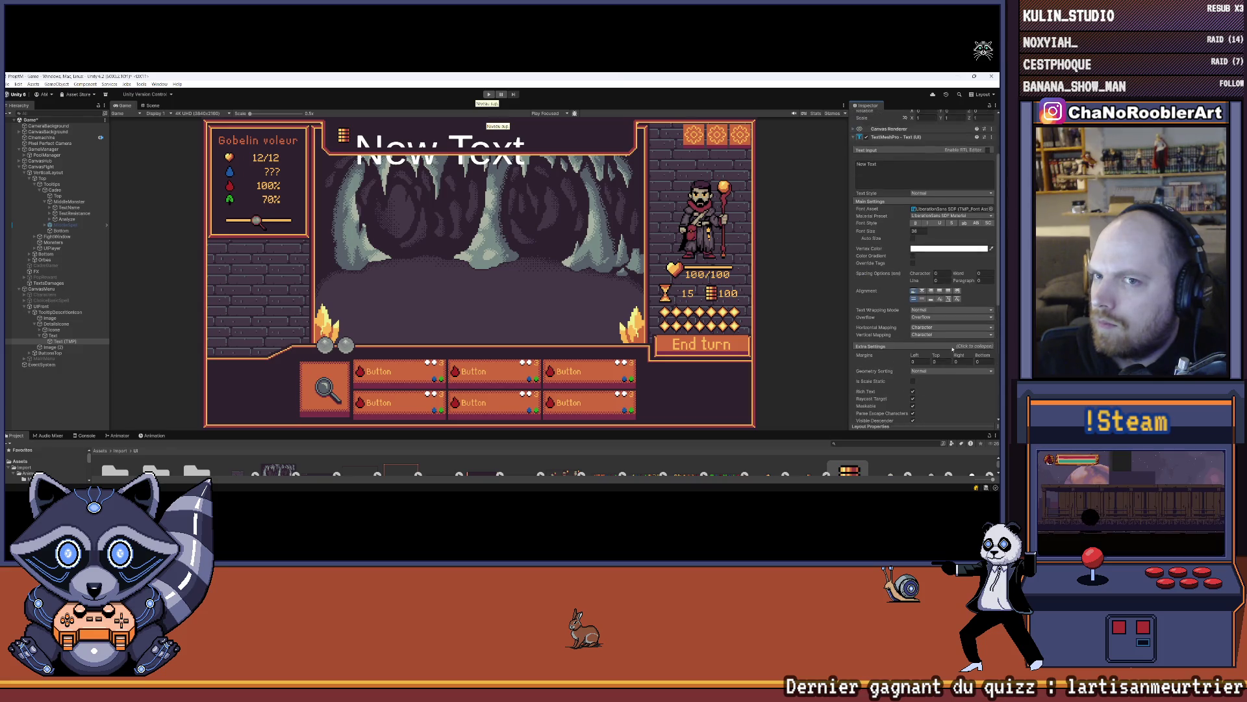
click(78, 335)
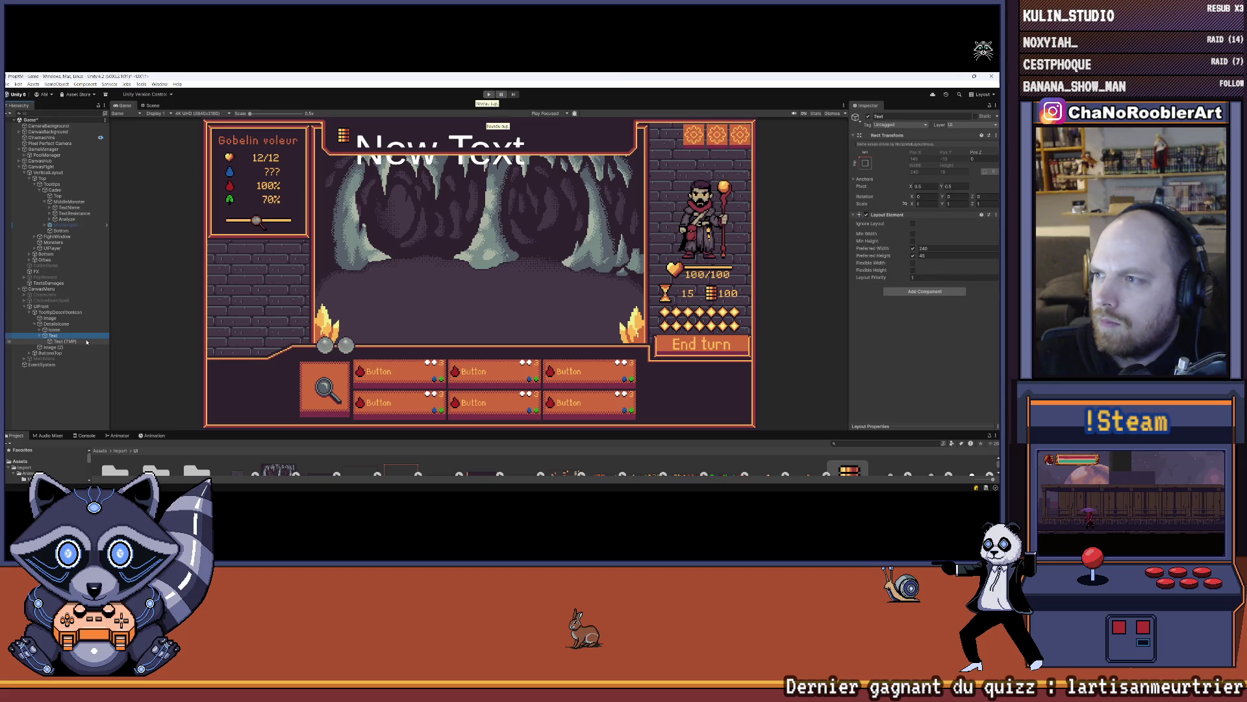
click(86, 341)
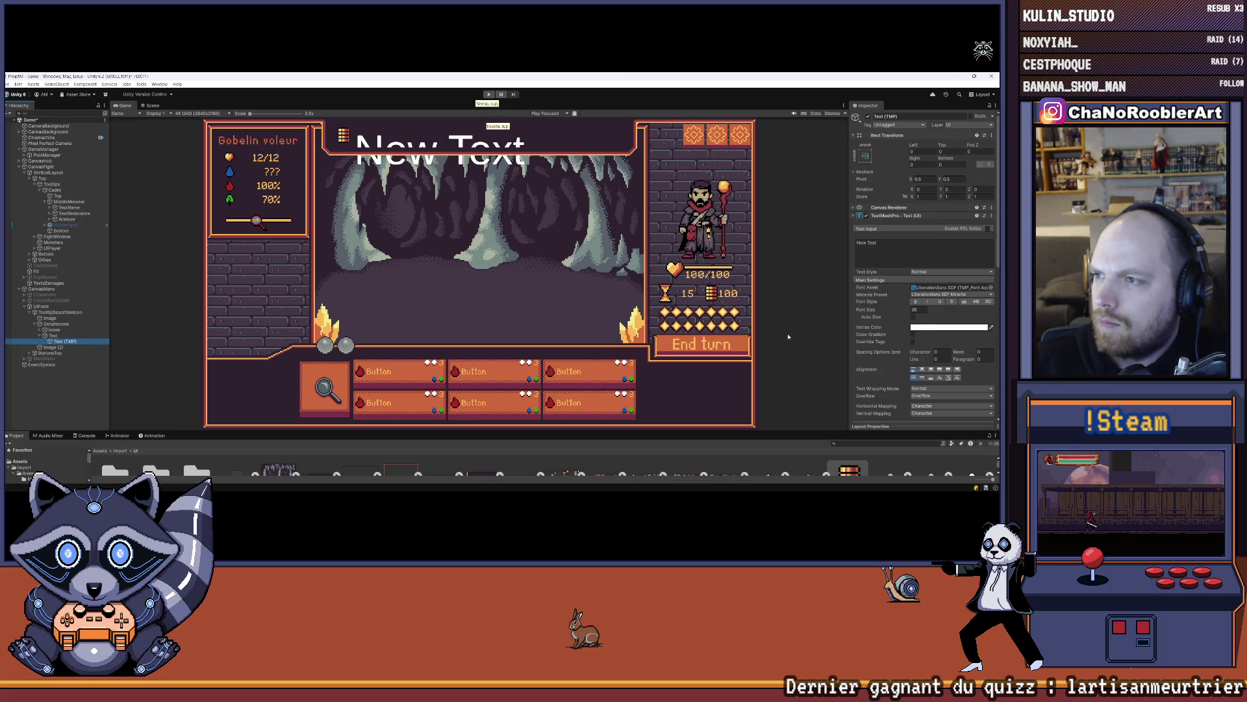
click(917, 309)
text(20)
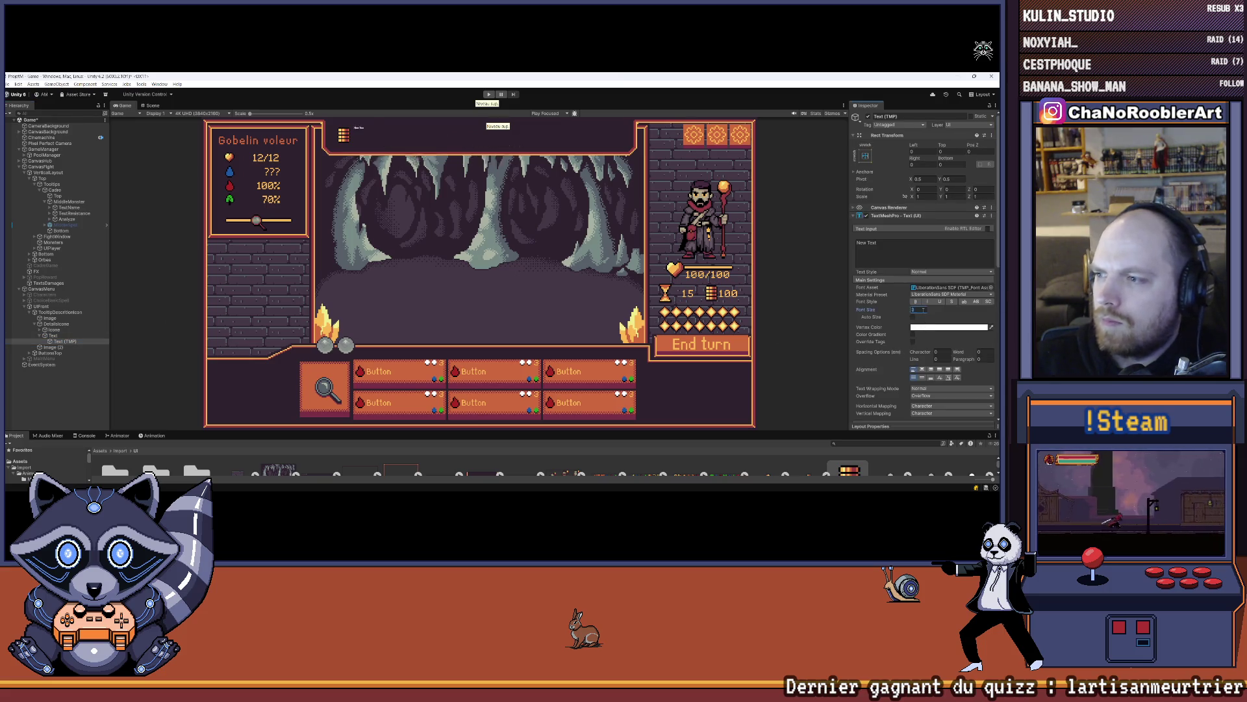
key(BackSpace)
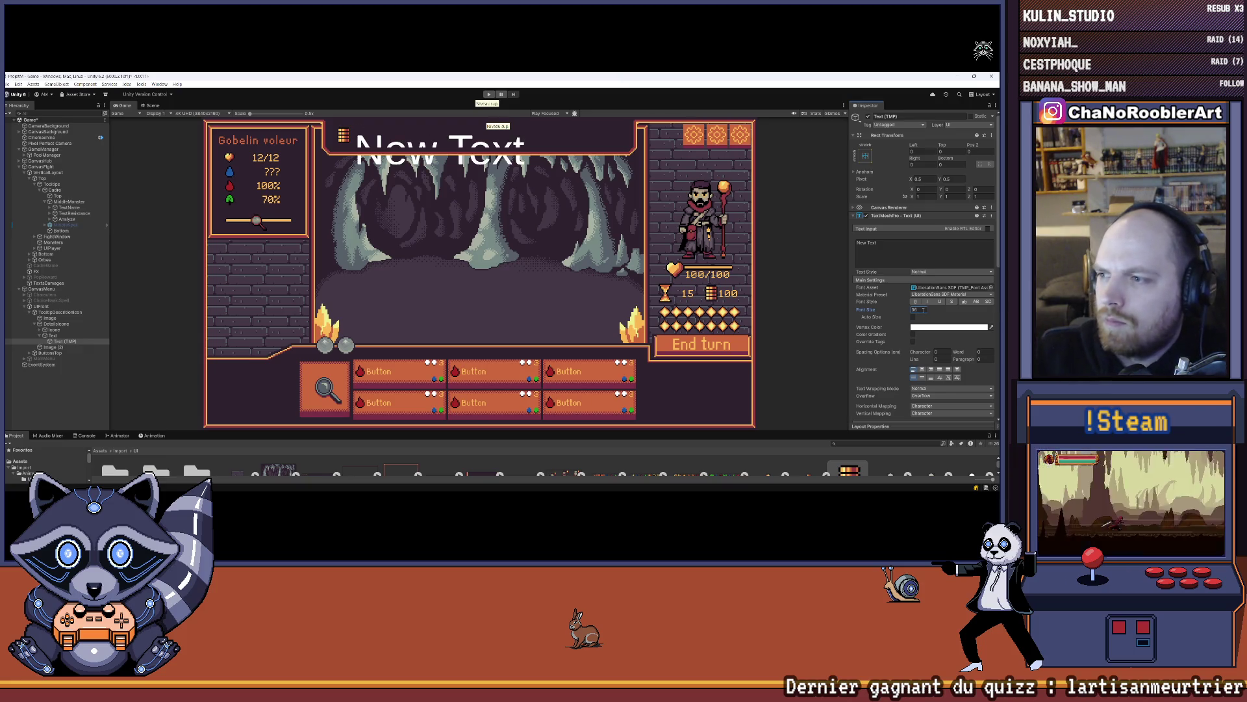
key(BackSpace)
key(BackSpace)
text(0)
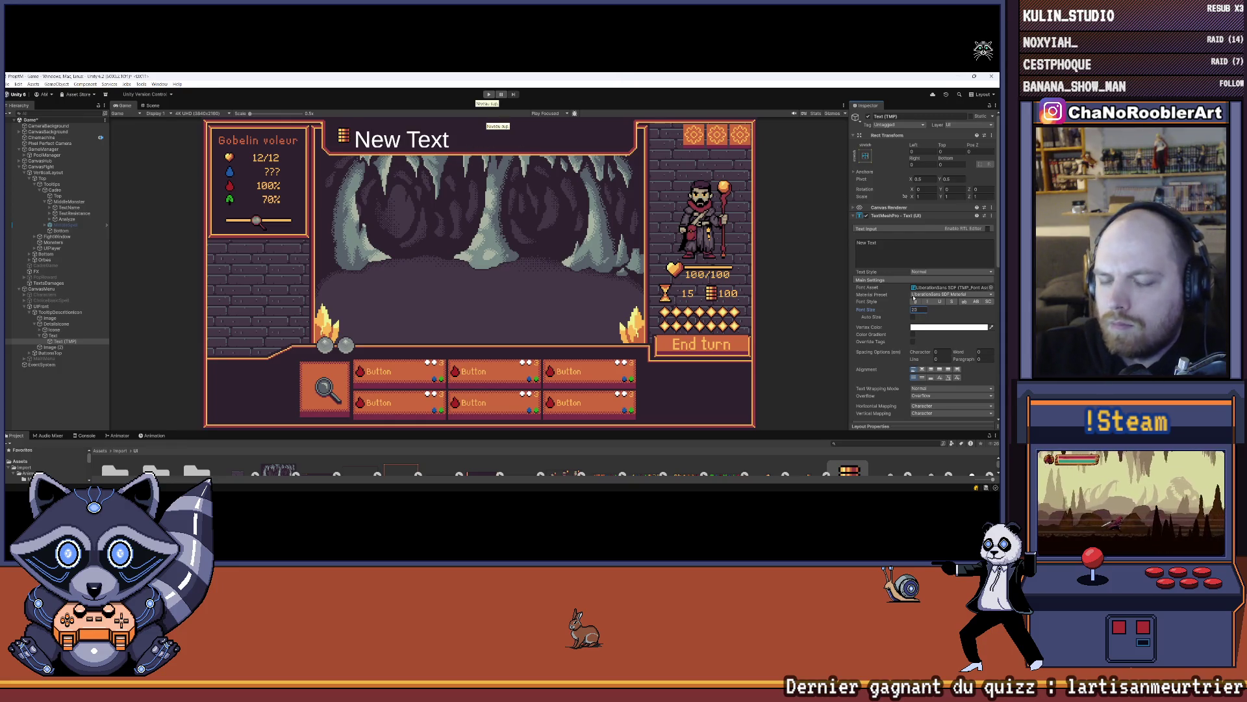
key(BackSpace)
text(8)
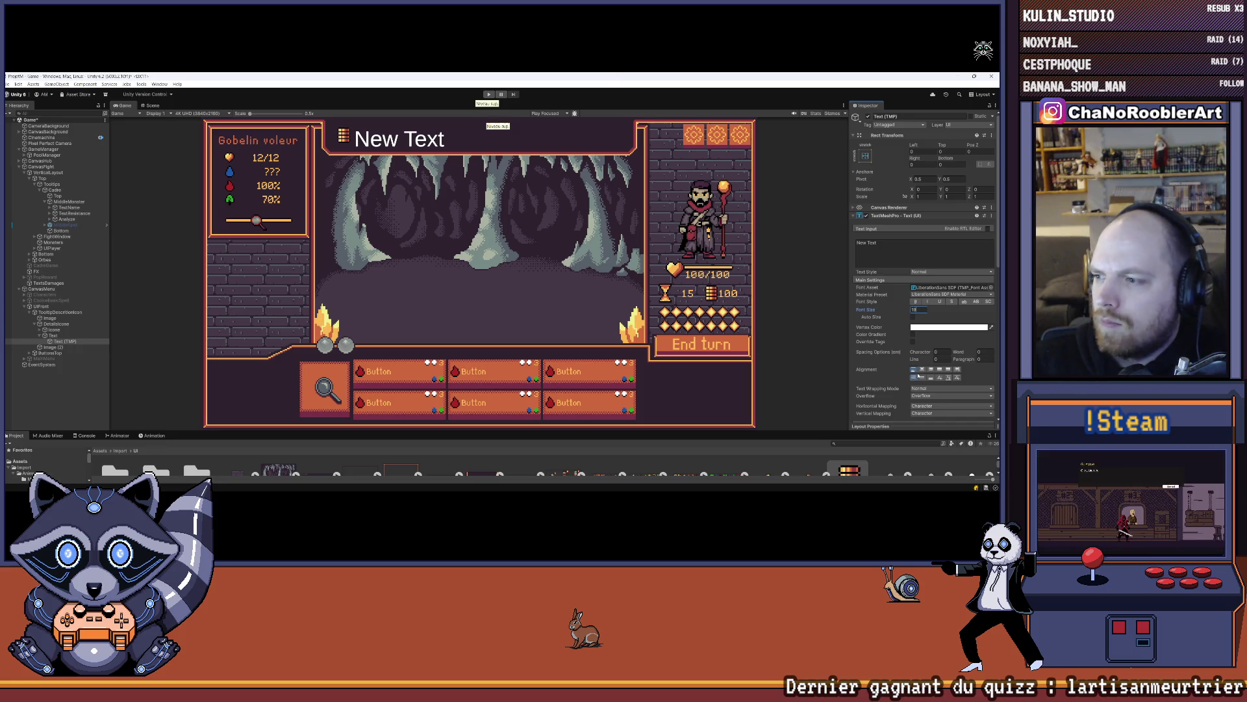
- Keep the text left-aligned, raise its vertical alignment, and enter a long wrapping test string
click(922, 370)
click(914, 370)
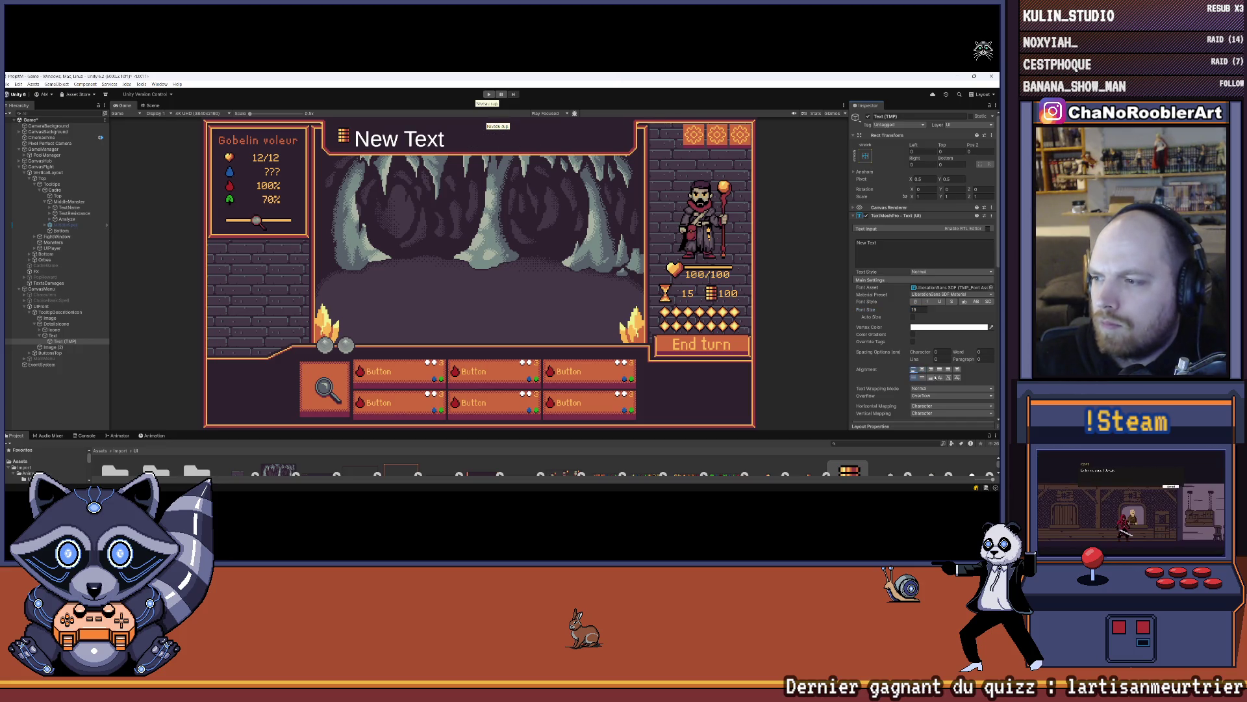
click(948, 378)
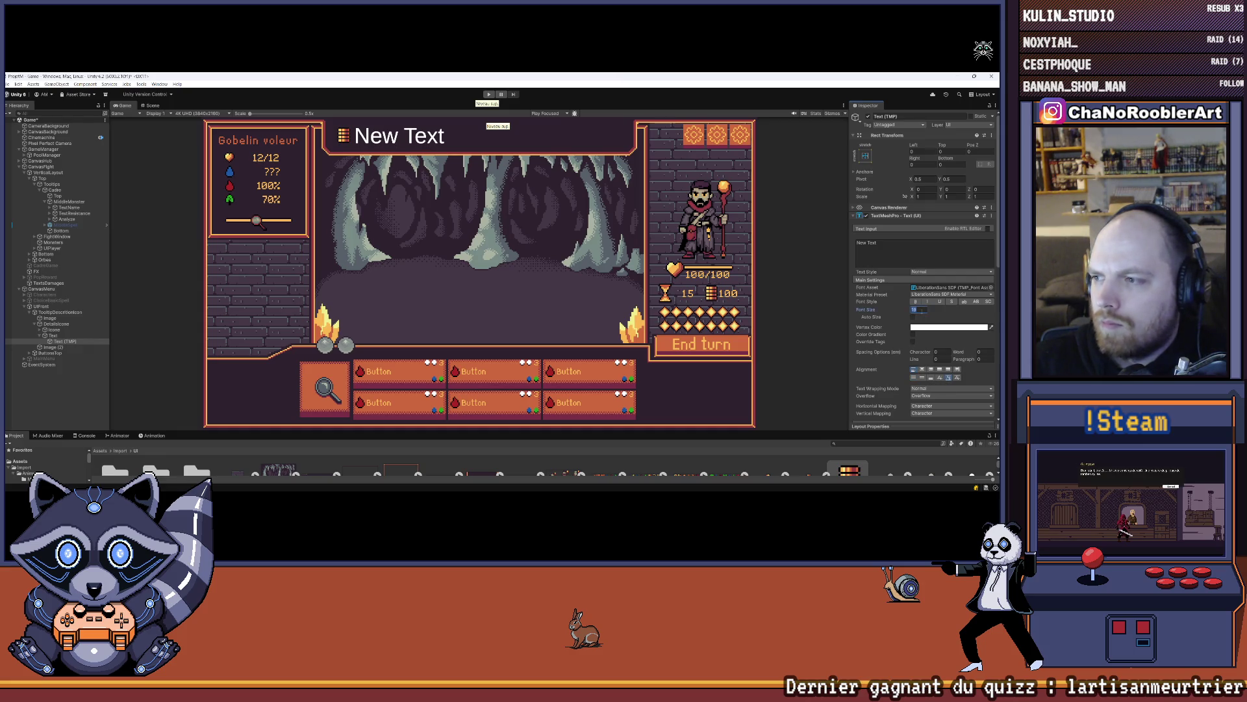
text(12)
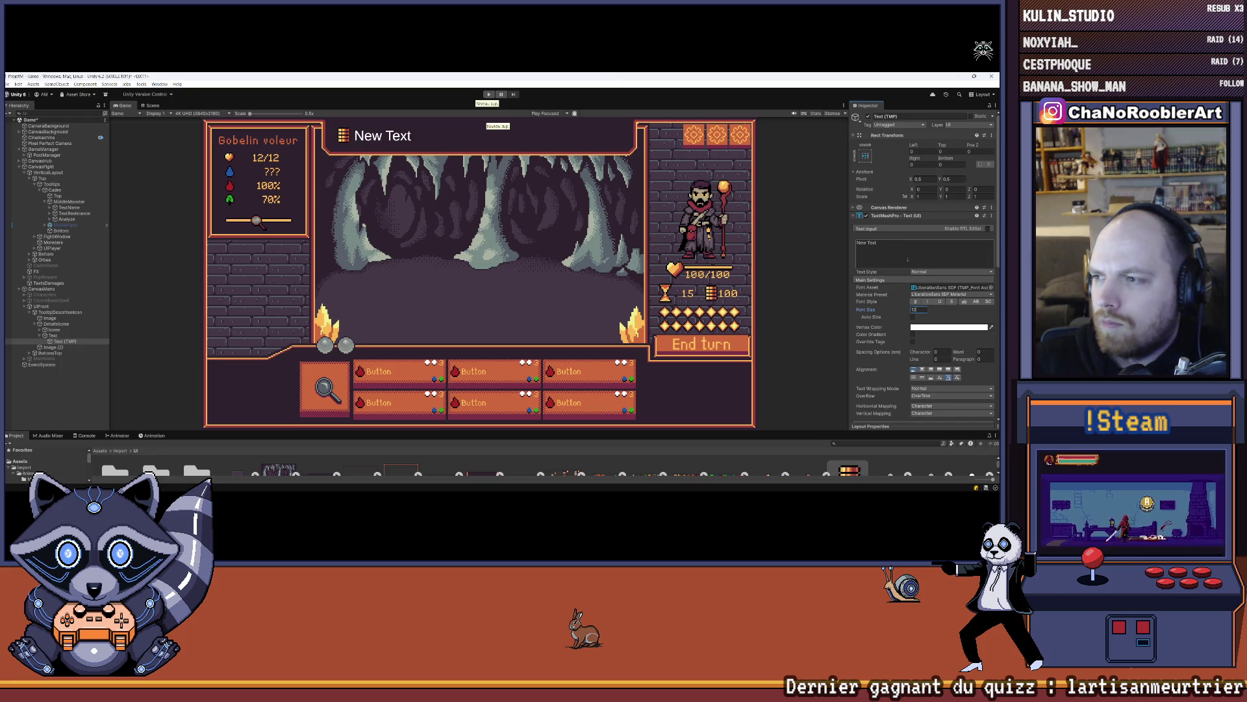
text(hjeuhue uer ri g)
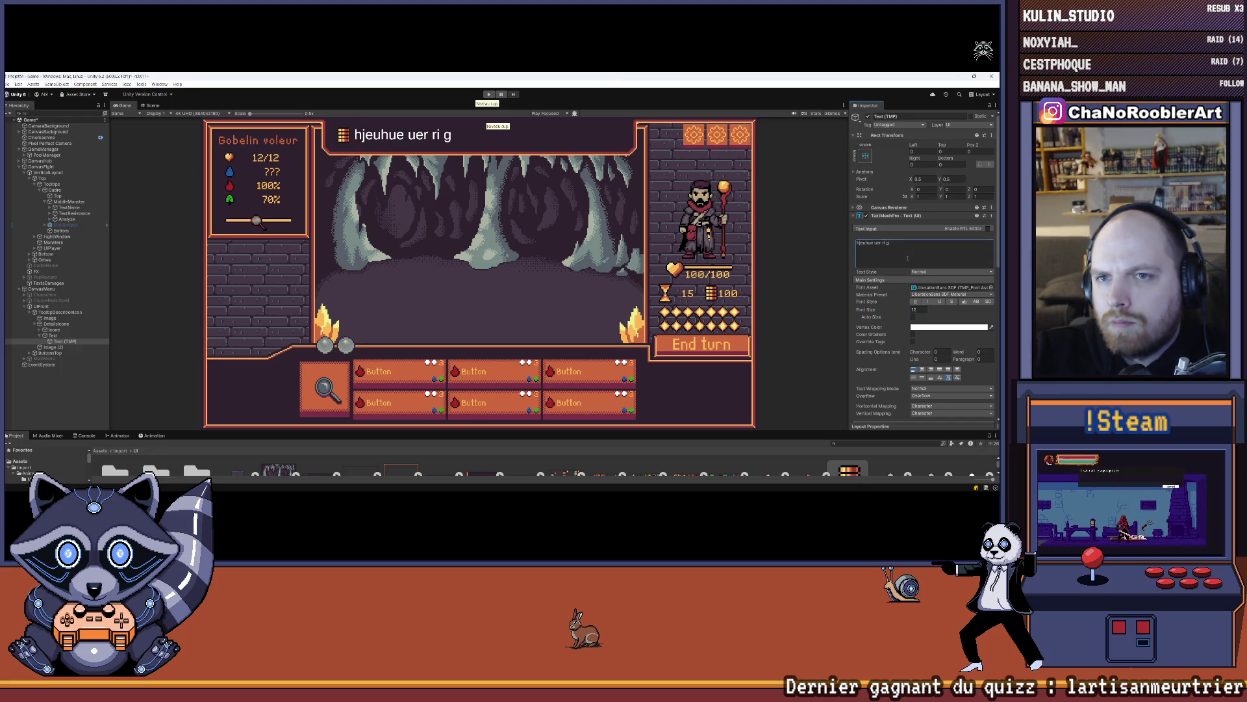
text(rhe gim eig reiug iurehghrughreui grehg ureh ghzeruig hurzeh guerh ghre guihrough reuh)
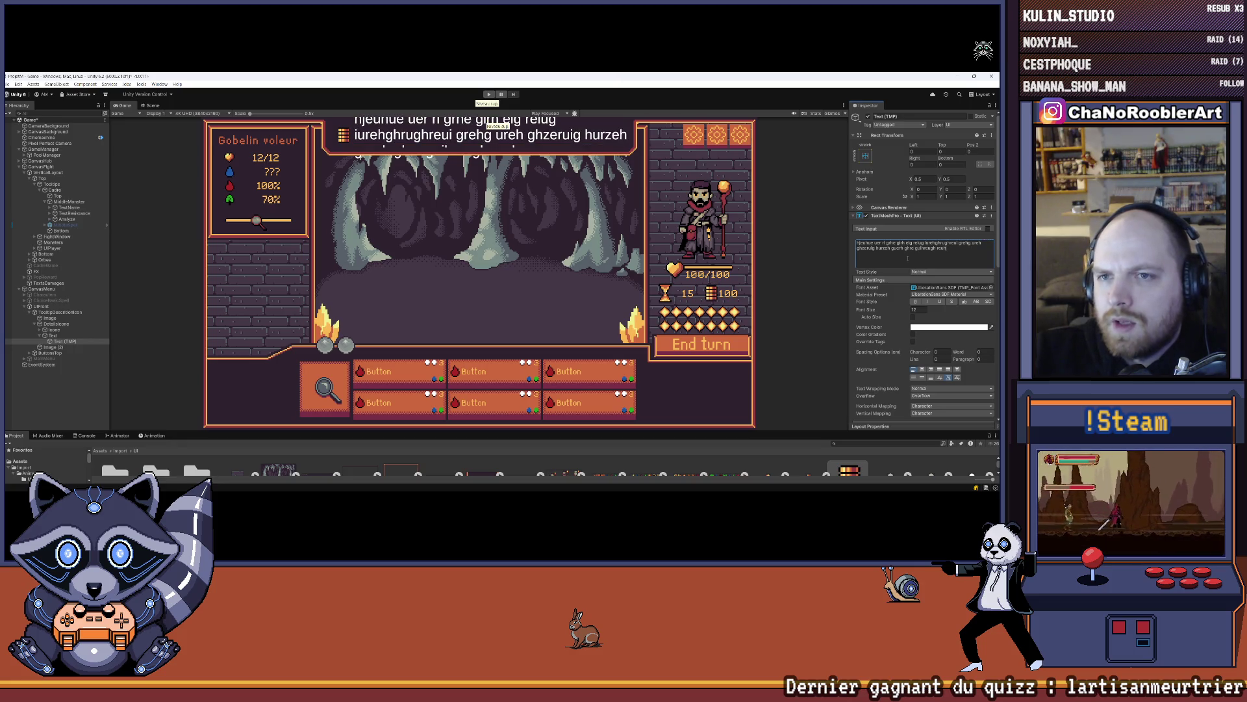
- Undo the test string and set the text's font asset to LanaPixel SDF
key(ctrl+z)
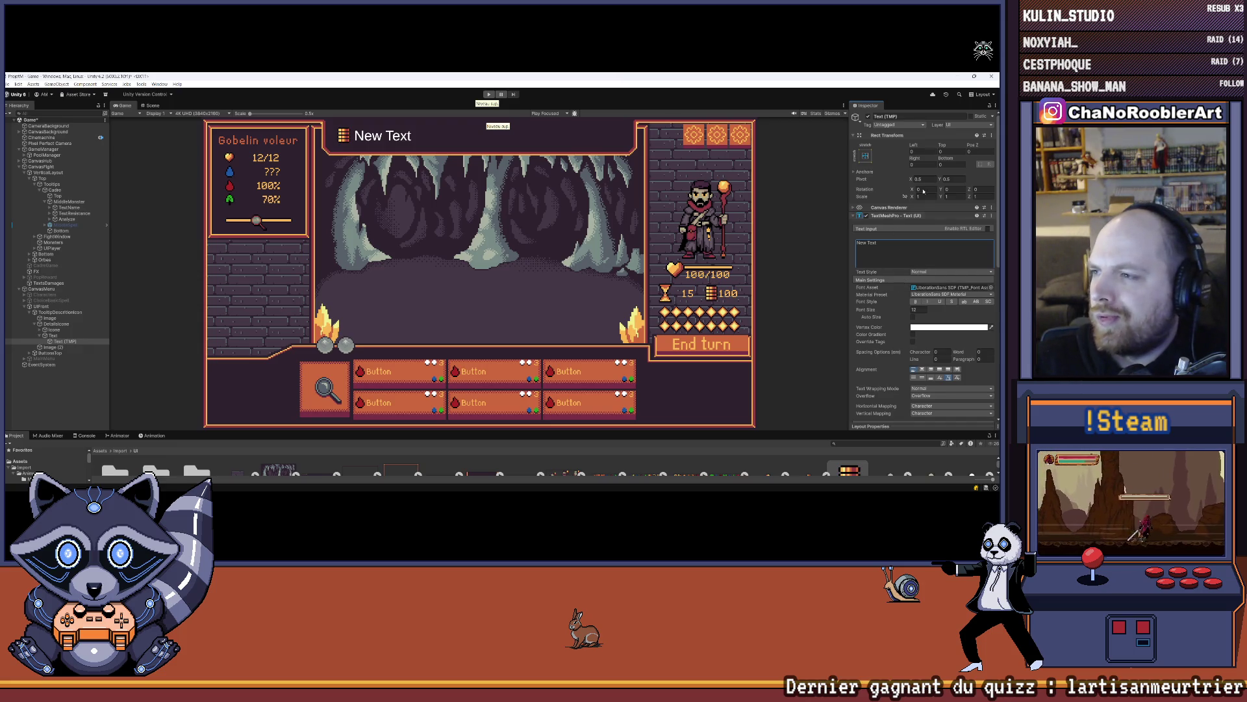
click(992, 289)
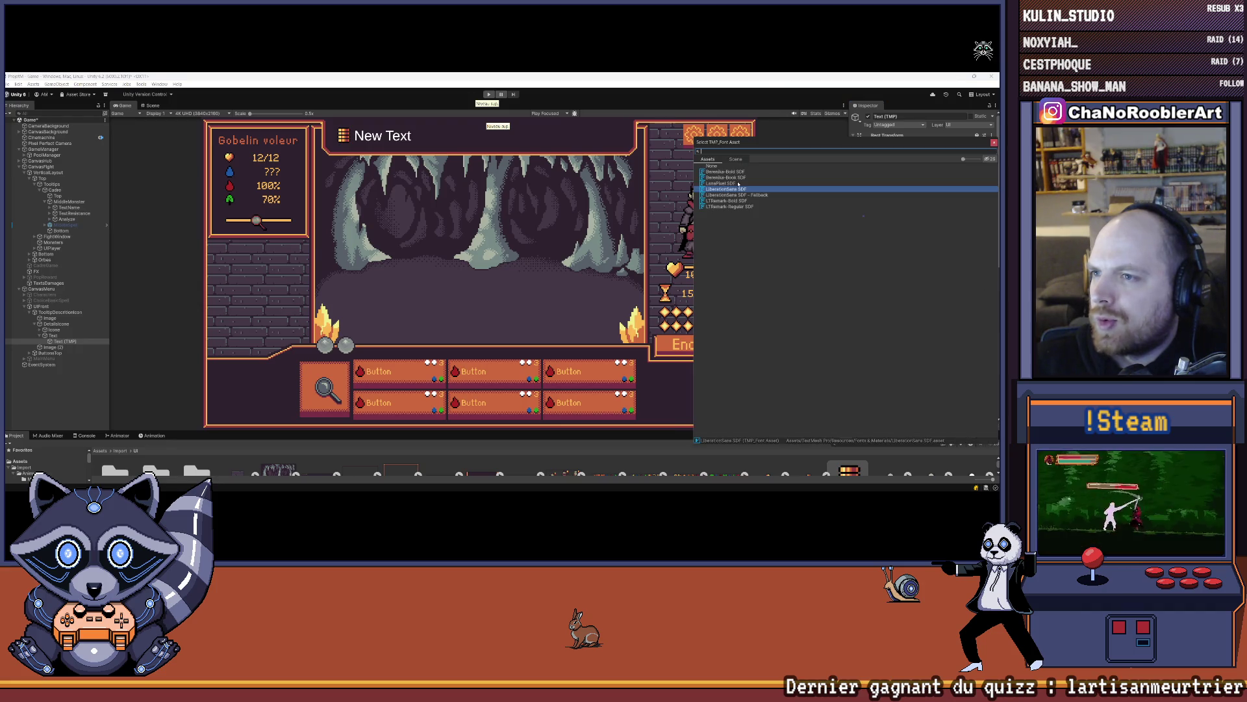
click(738, 184)
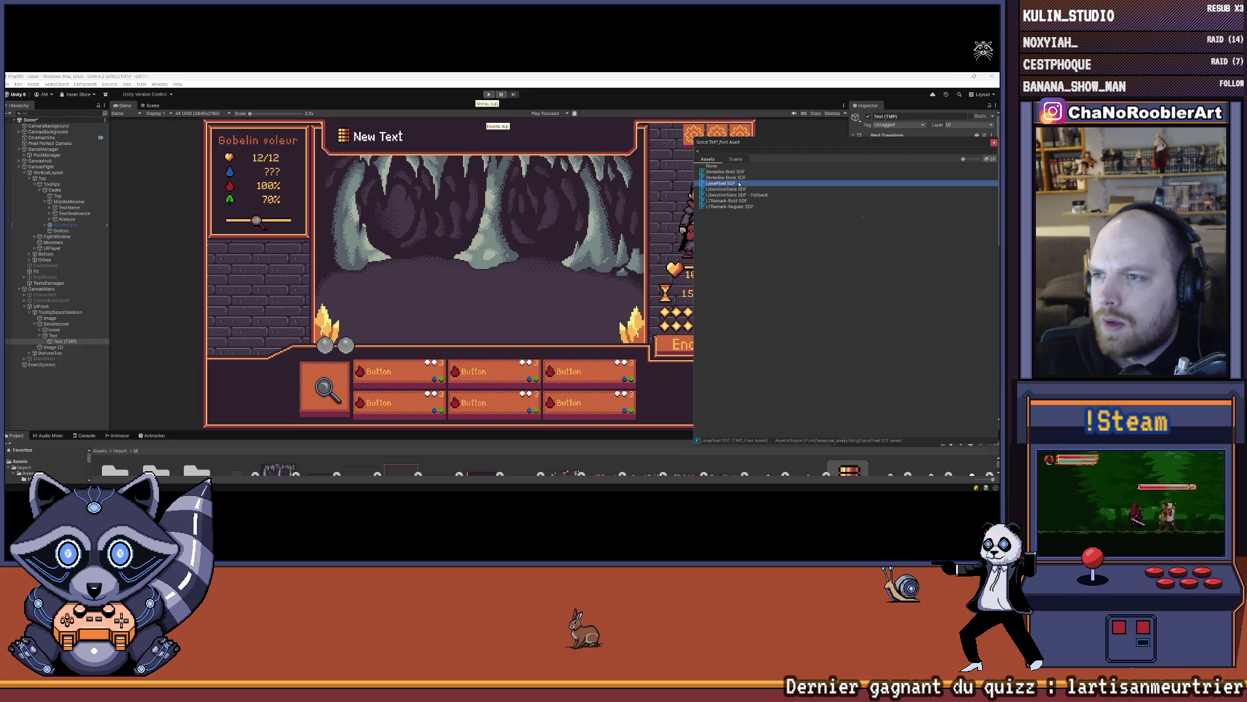
double_click(739, 184)
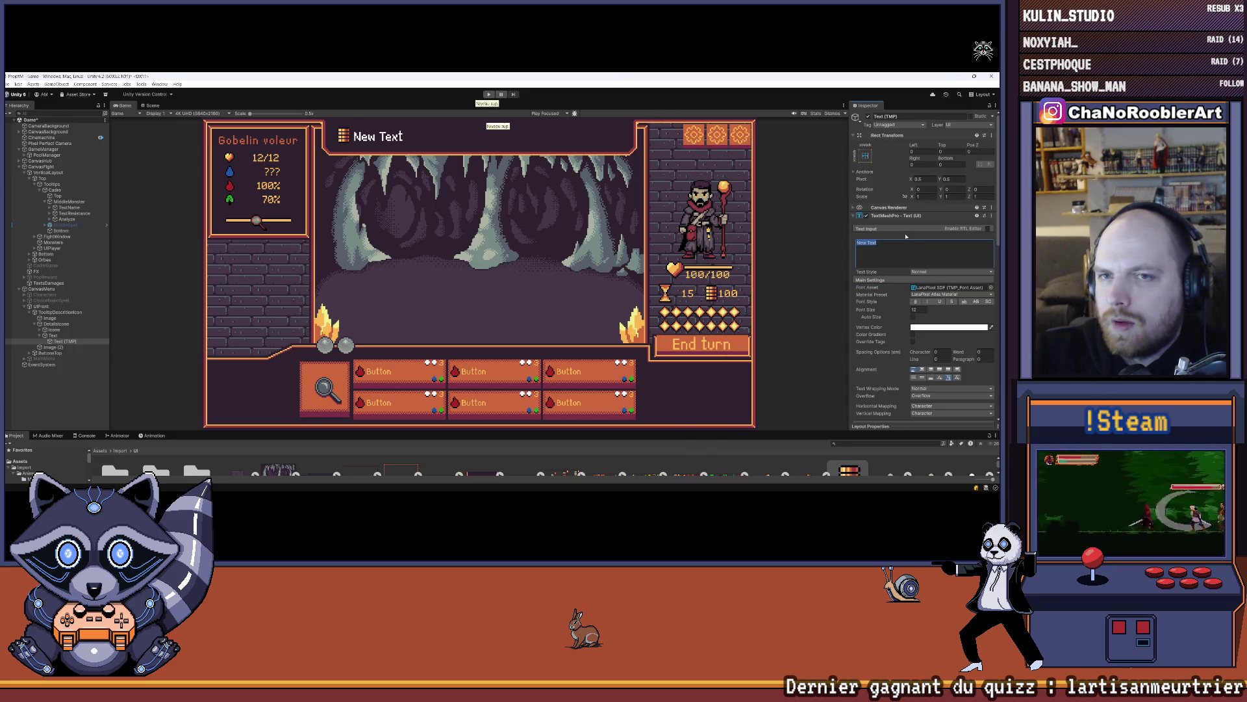
- Set the tooltip text to 'PO : Argent !!!!!!', deselect, and show the Scene view
text(PO)
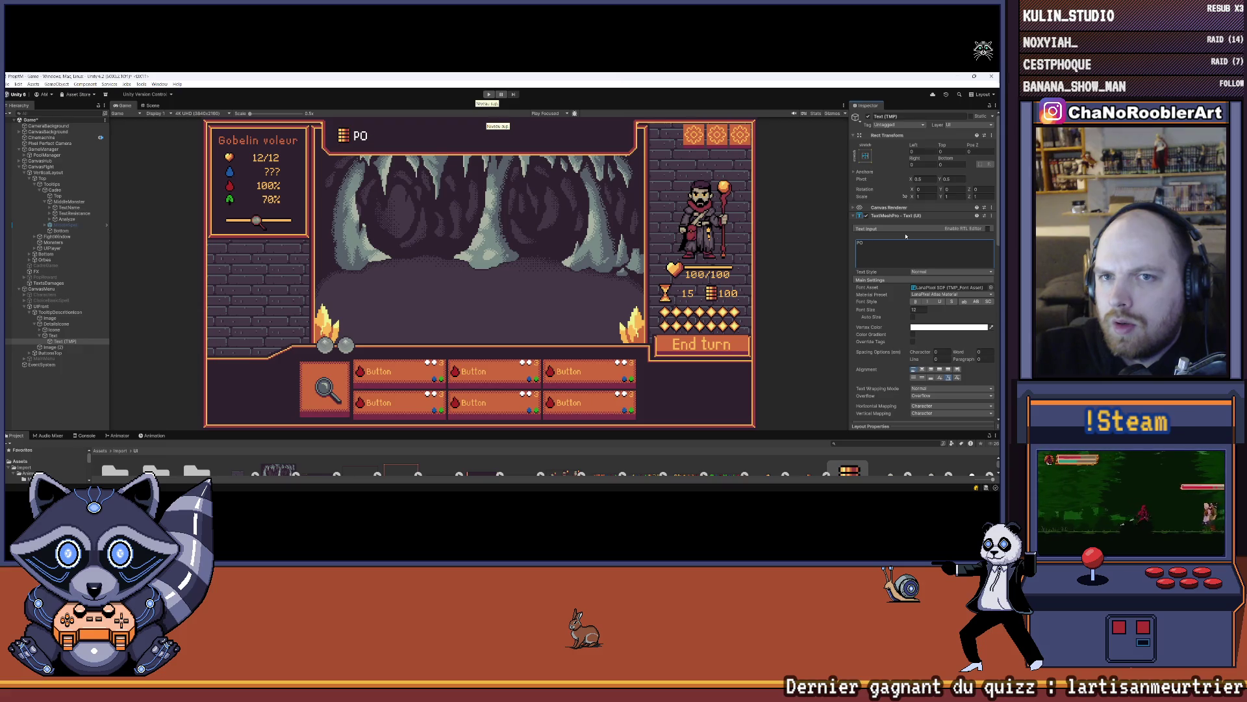
text(gebt)
key(BackSpace)
key(BackSpace)
text(nt !!!!!!)
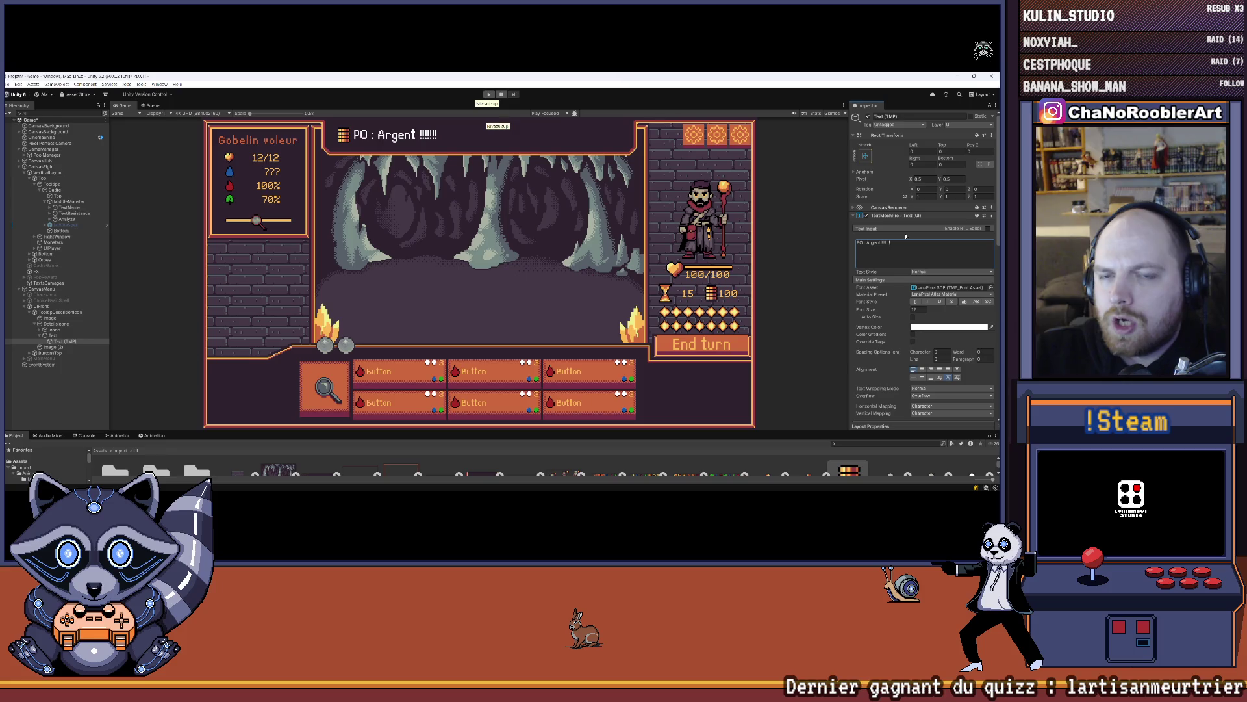
click(961, 314)
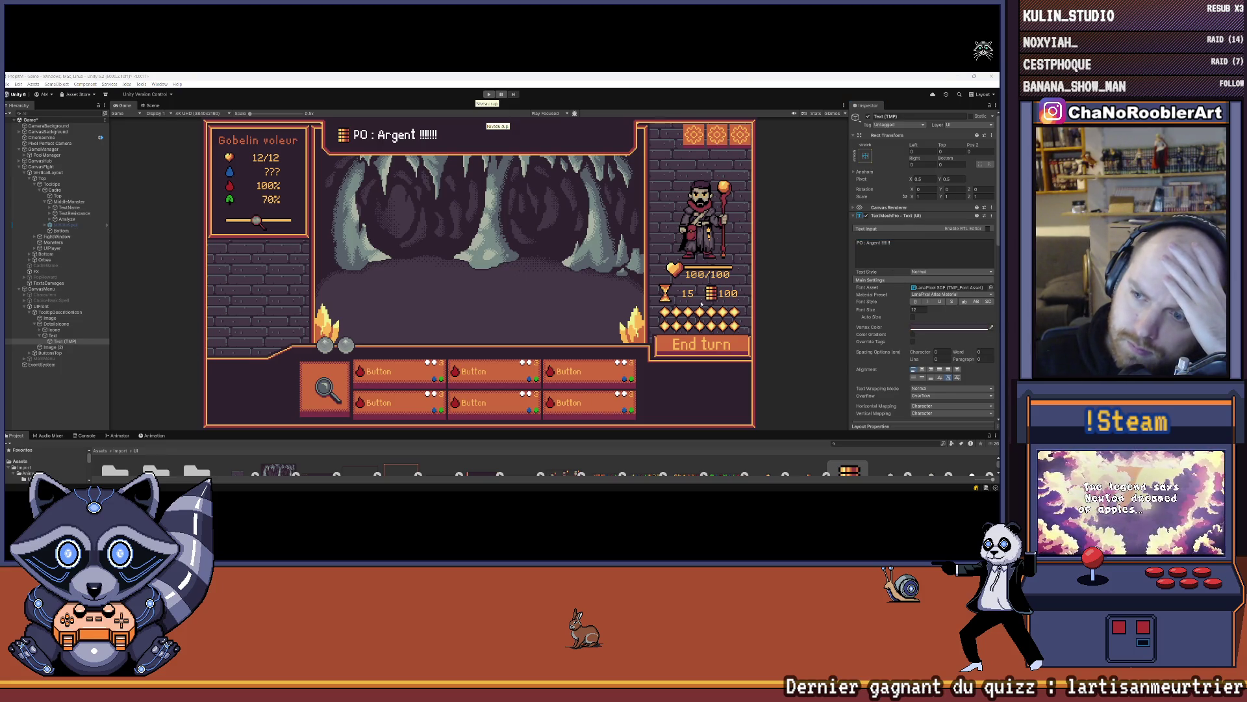
click(88, 387)
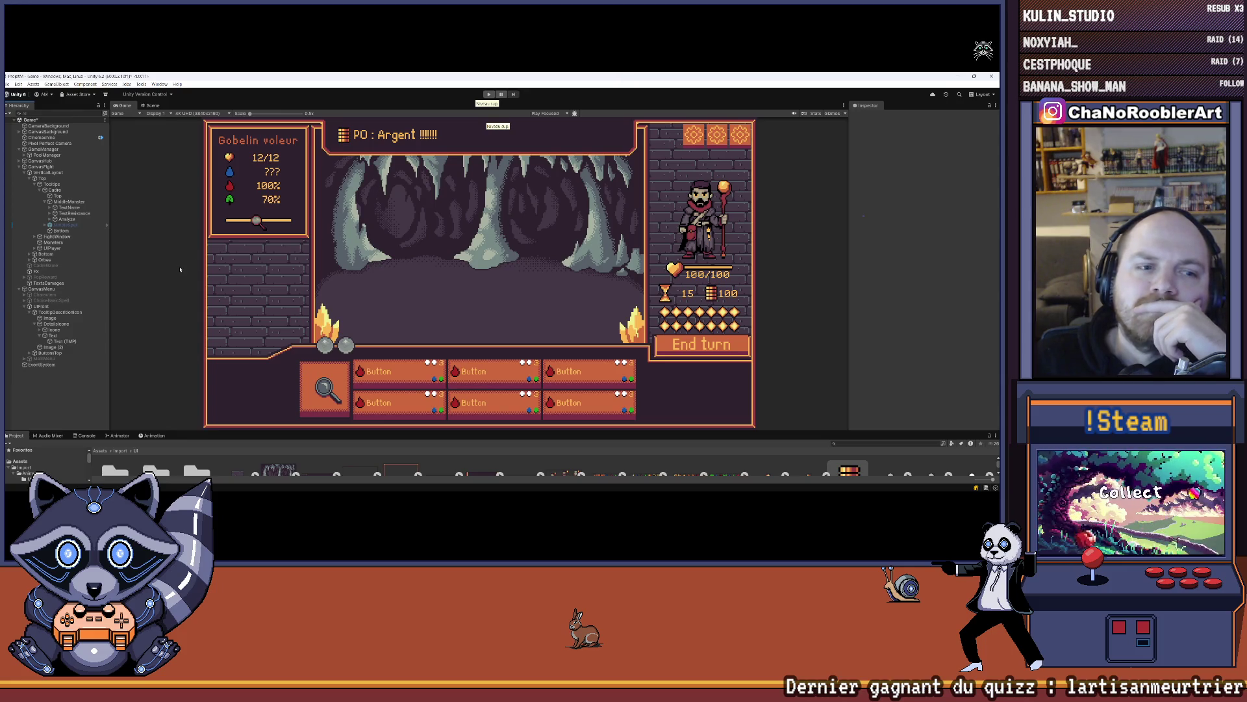
click(154, 105)
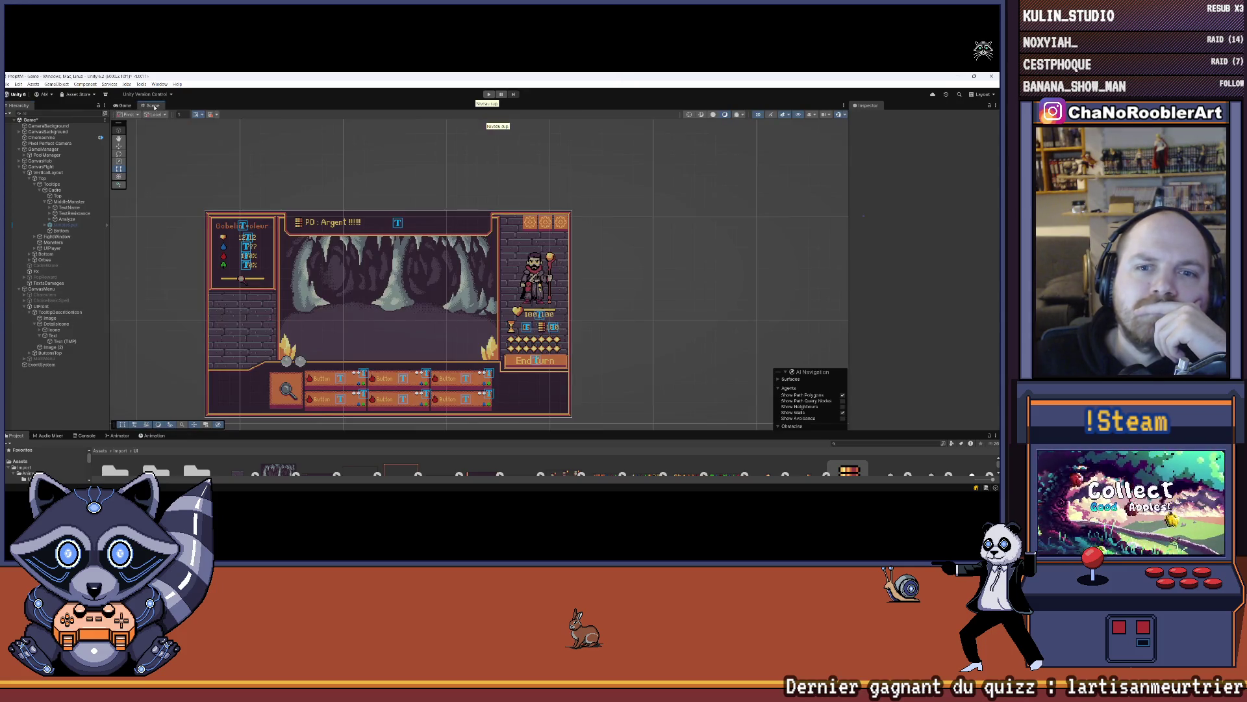
- Uncheck the DetailsIcone row's Layout Element Preferred Height so the tooltip grows taller
click(124, 106)
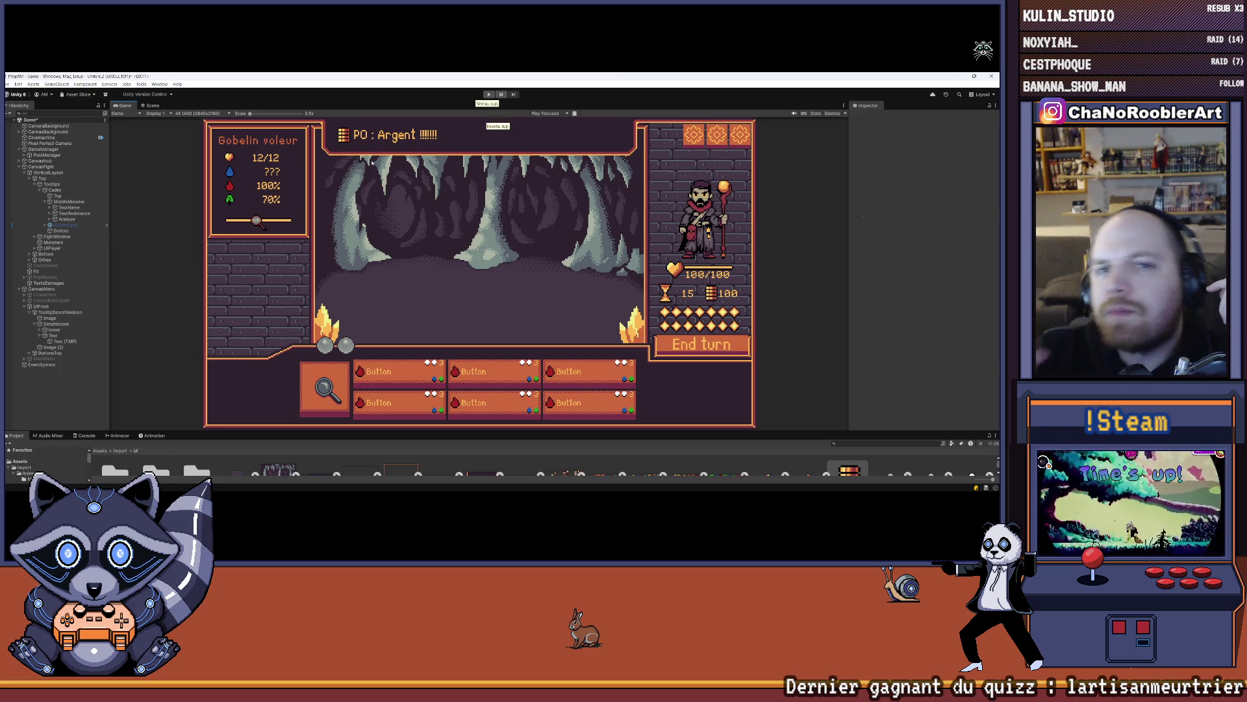
click(56, 324)
scroll(944, 235, down, 3)
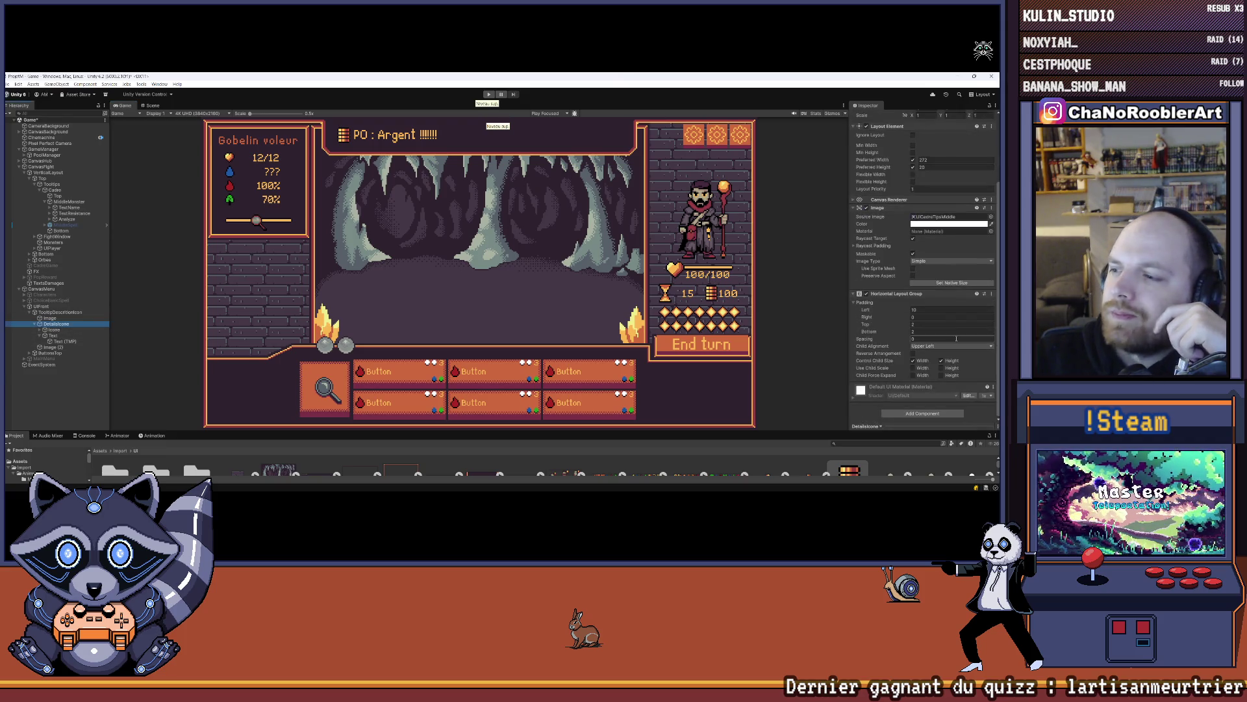
scroll(973, 327, up, 2)
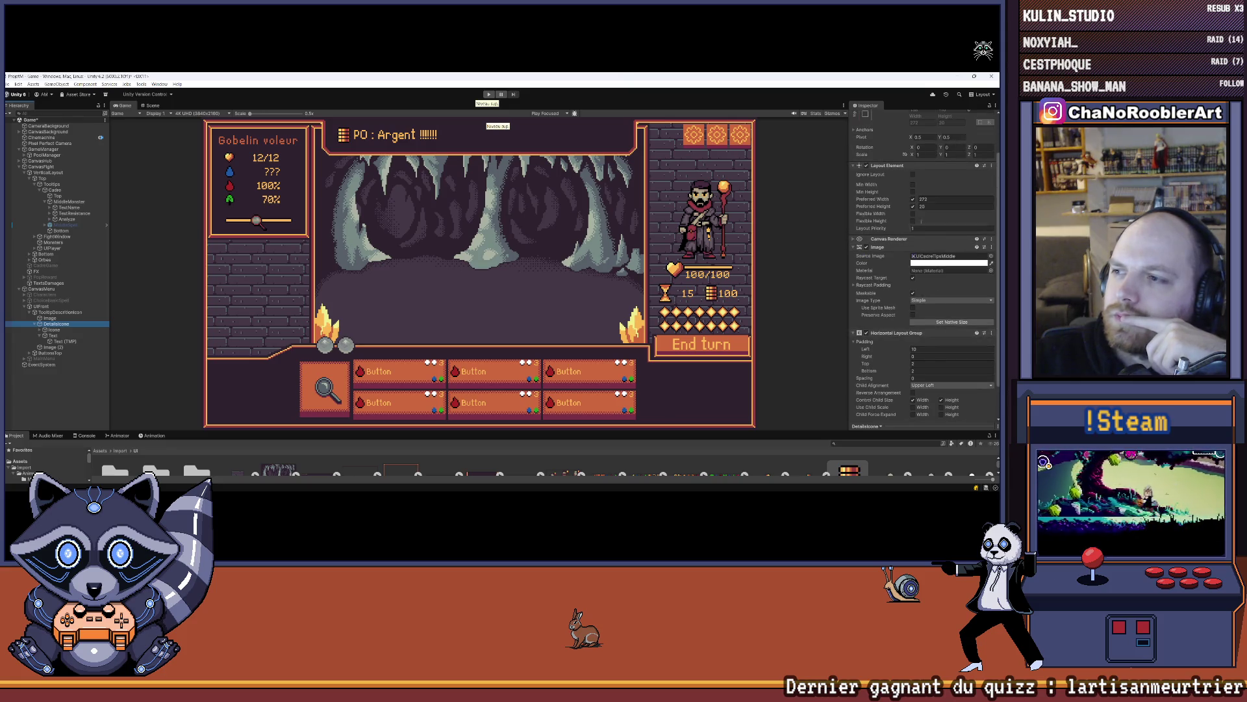
click(912, 206)
click(913, 206)
click(913, 207)
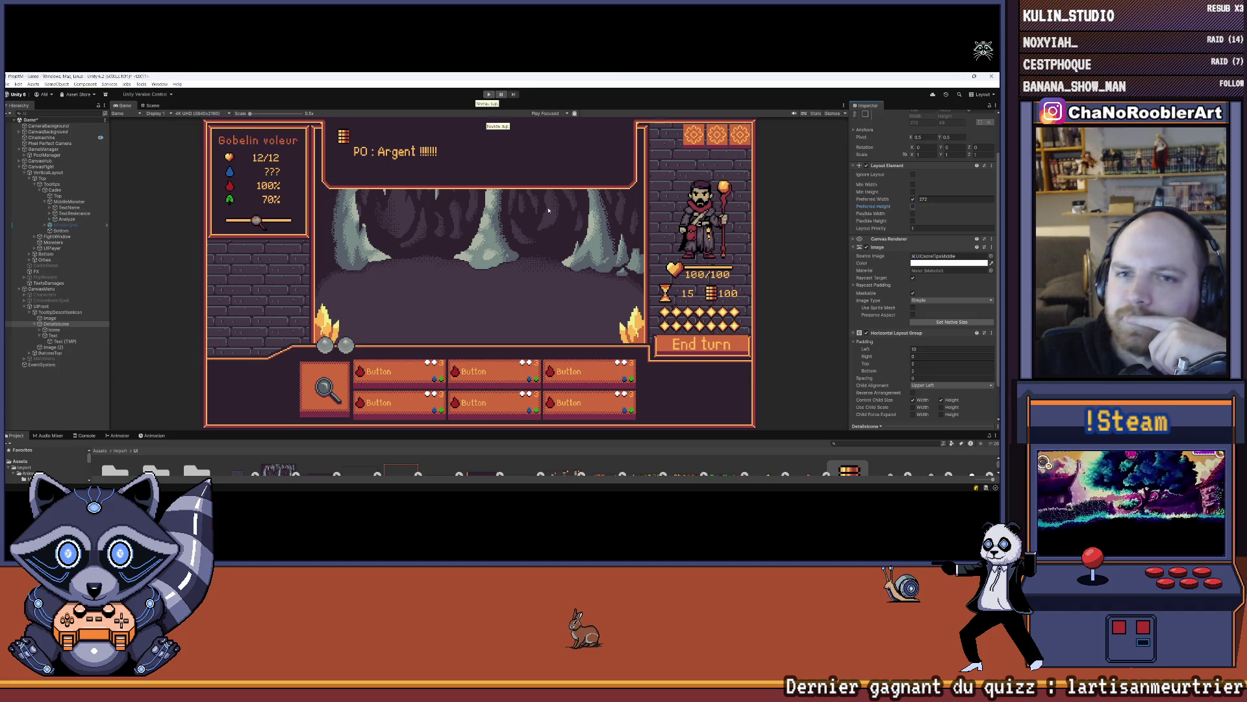
click(153, 106)
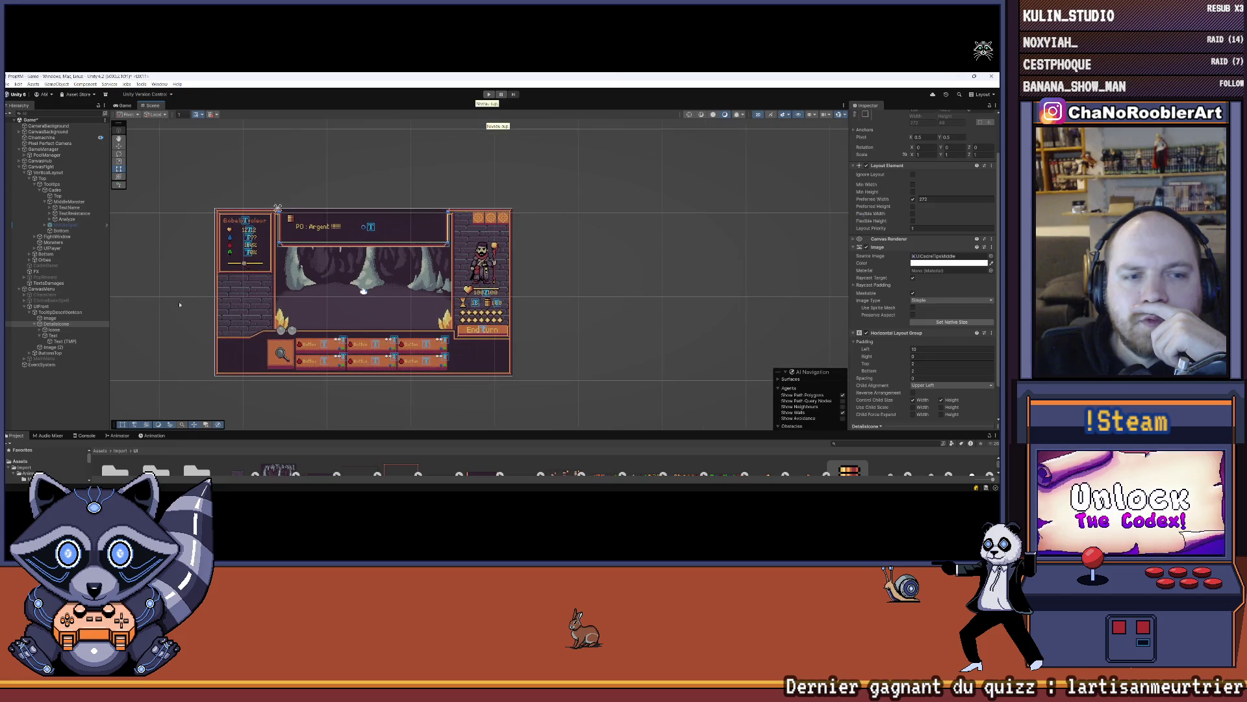
- Uncheck the tooltip Text object's Preferred Height, trying Flexible Height on and then off
click(60, 330)
click(62, 336)
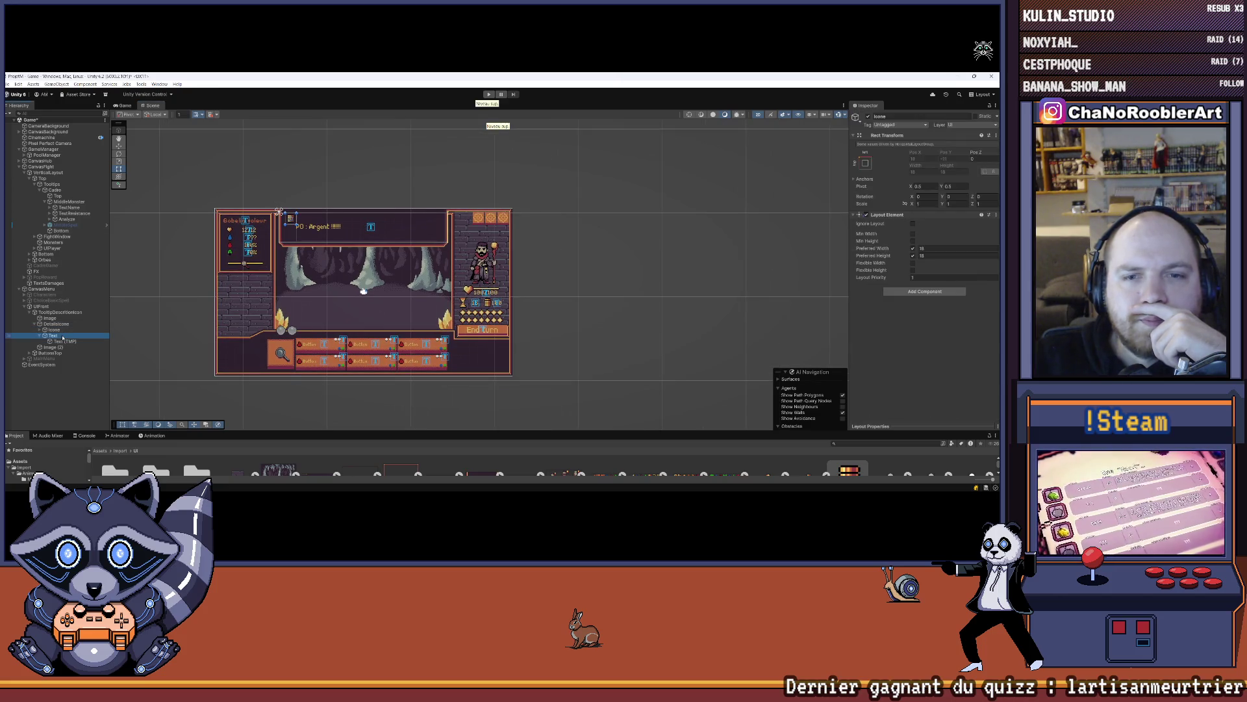
click(914, 256)
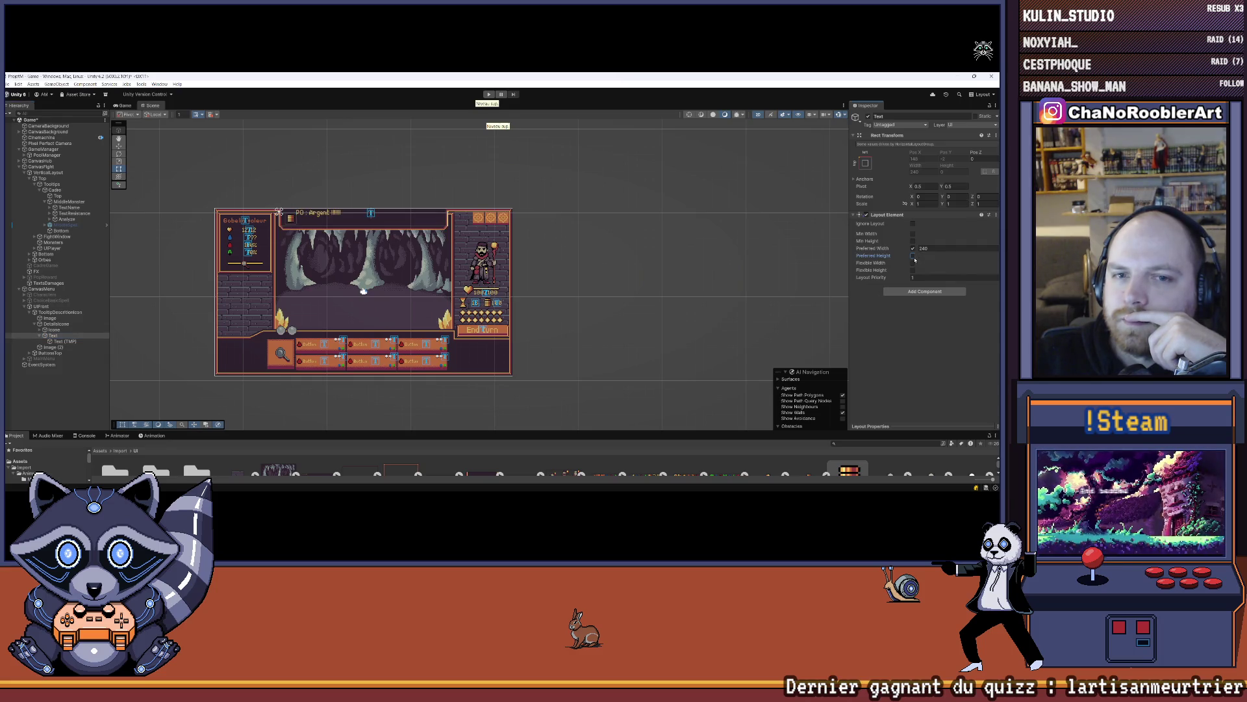
click(58, 342)
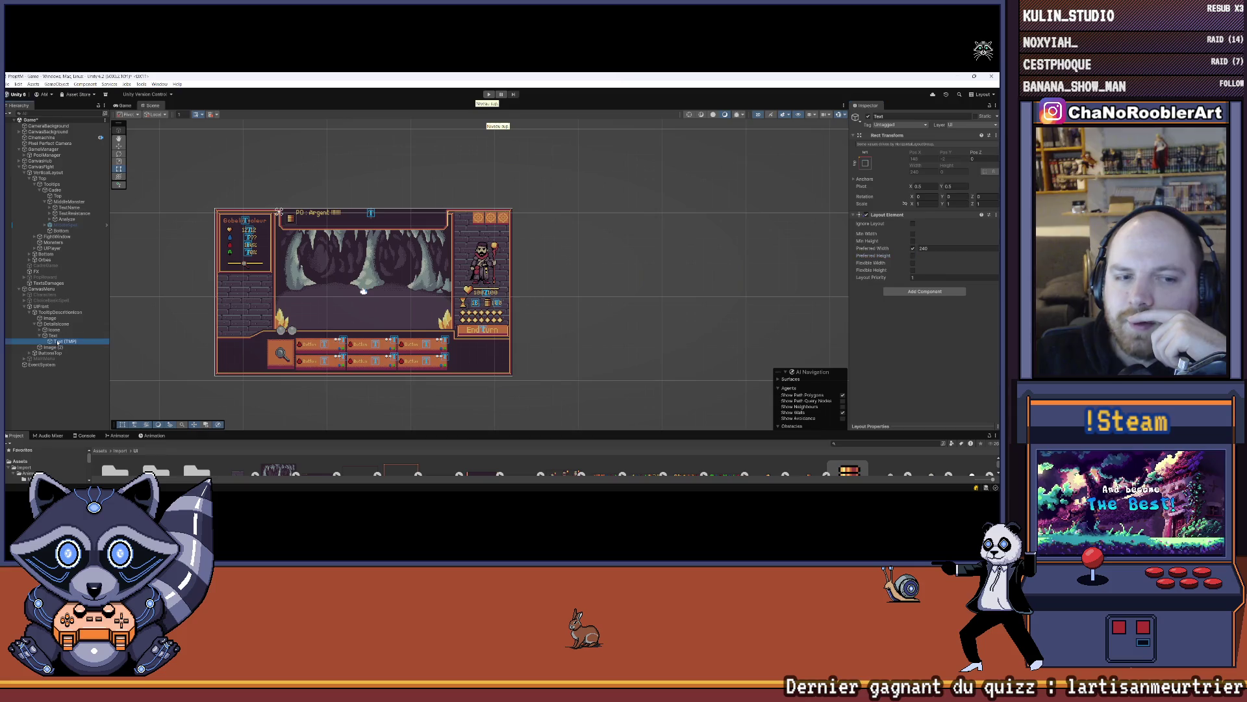
click(53, 335)
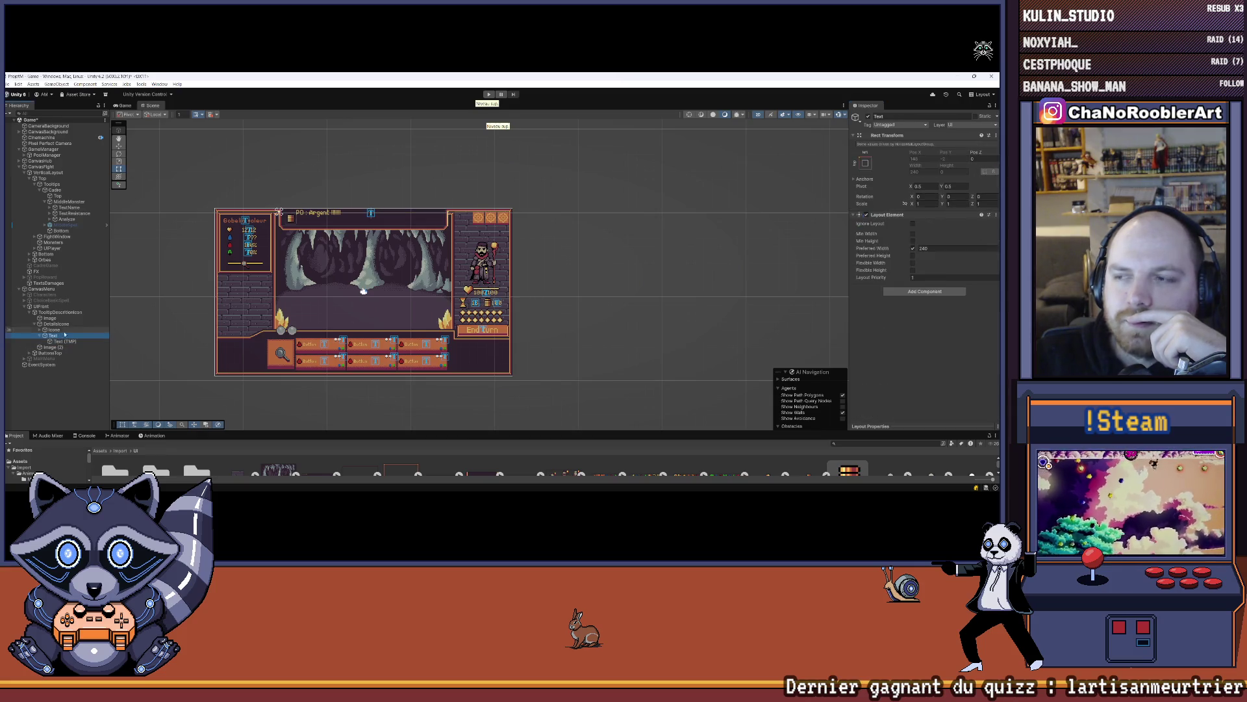
click(914, 269)
click(914, 270)
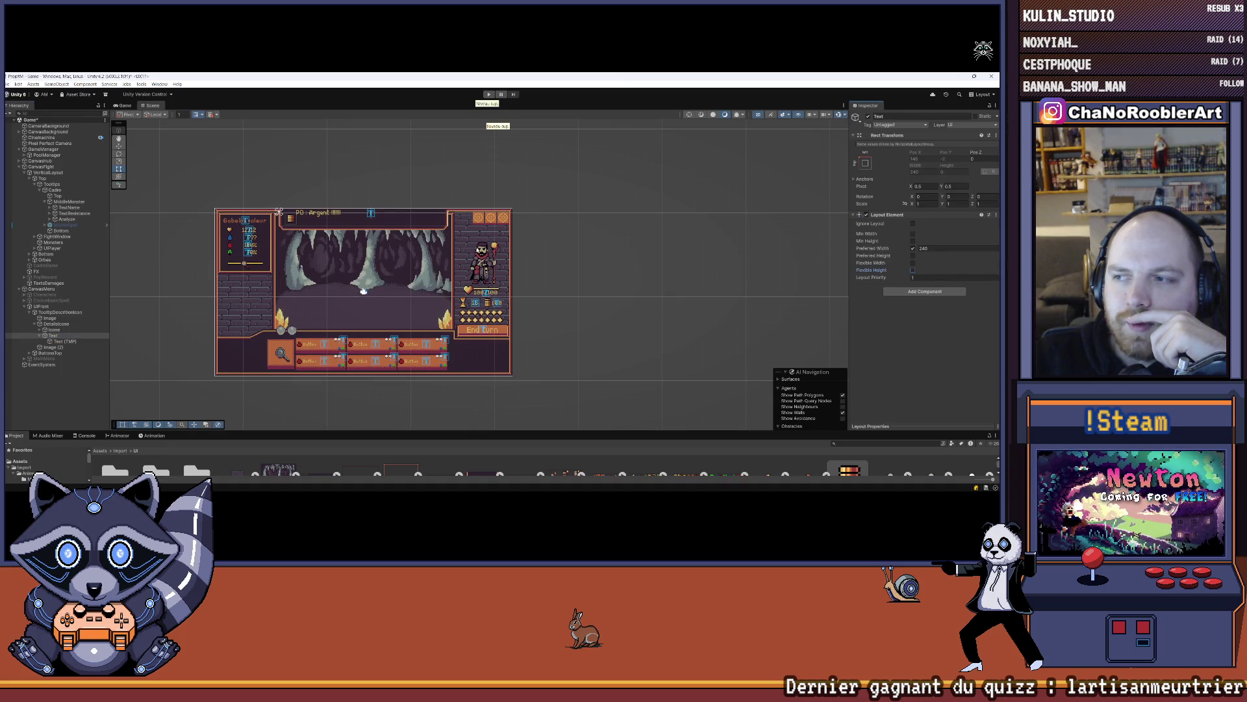
- Review the Text (TMP) and Icone layout values, then reselect Text in the Game view
scroll(253, 191, up, 2)
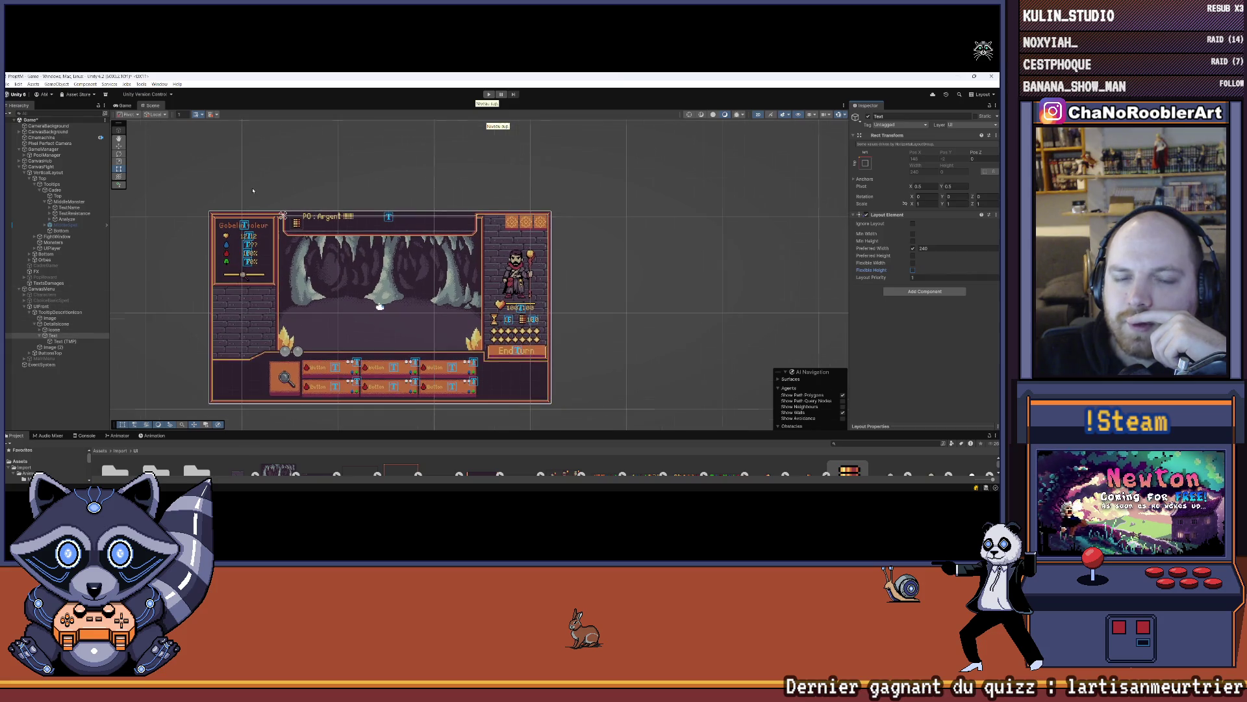
scroll(253, 191, up, 1)
click(72, 341)
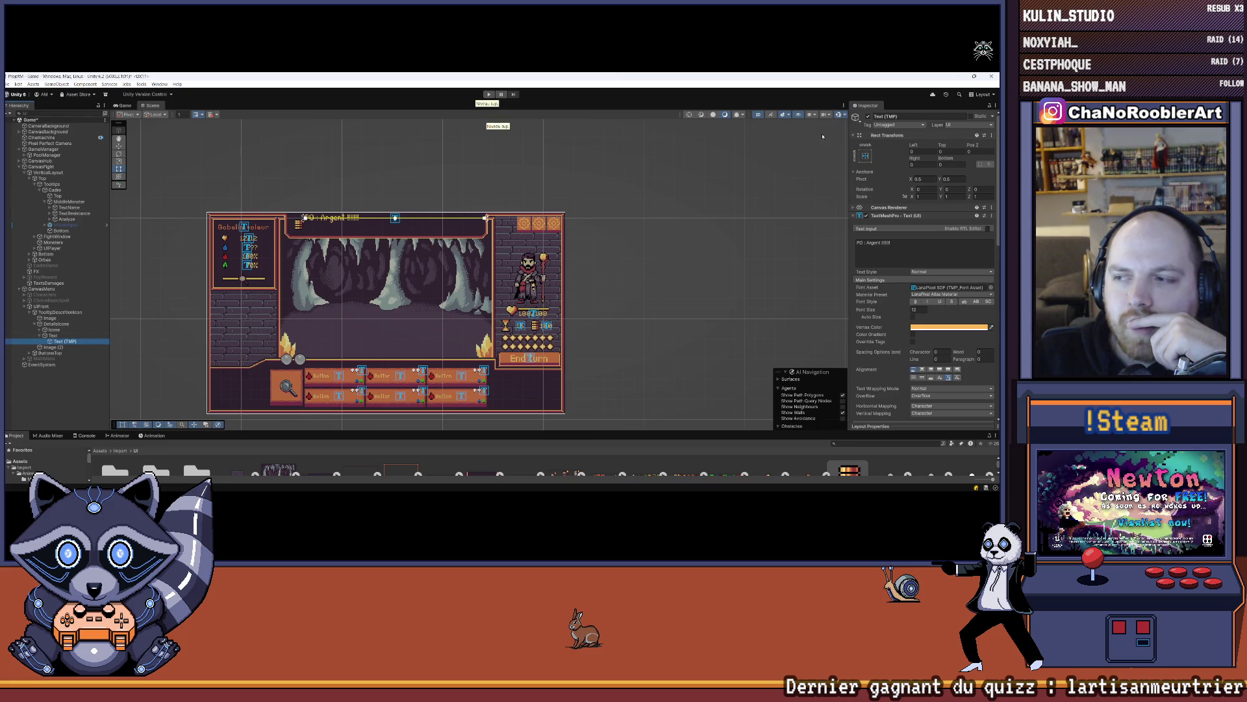
click(58, 329)
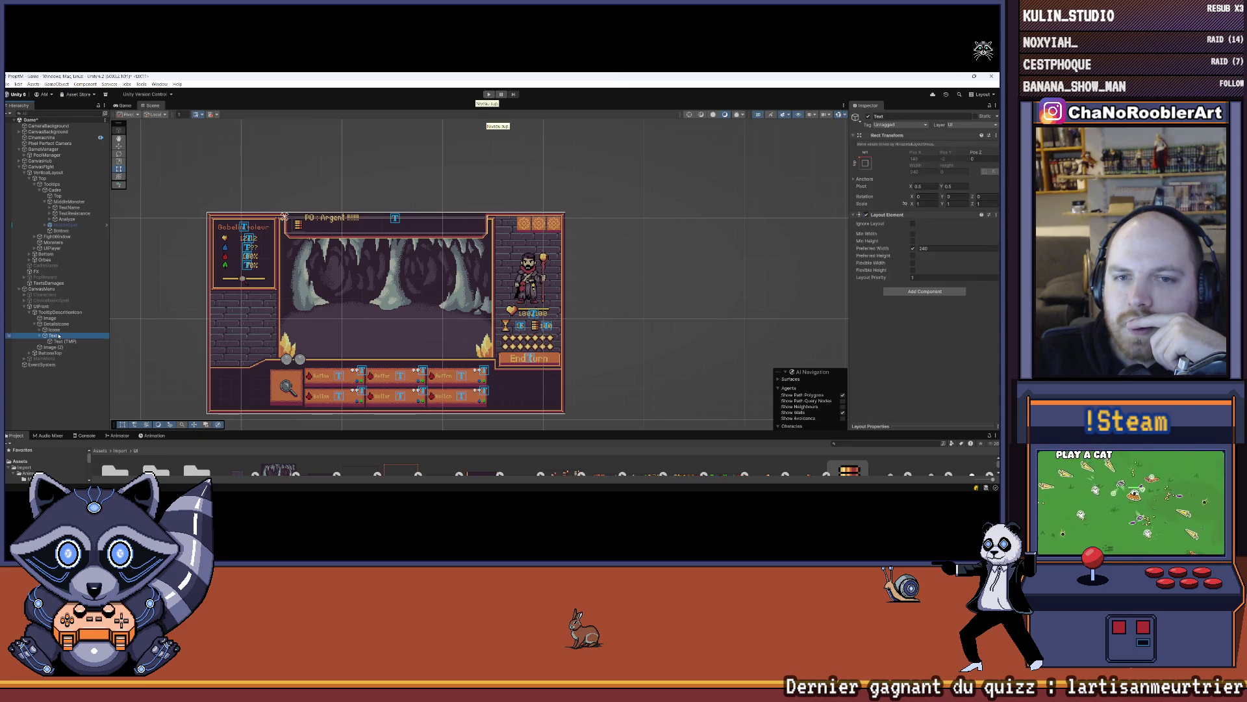
click(61, 336)
click(125, 106)
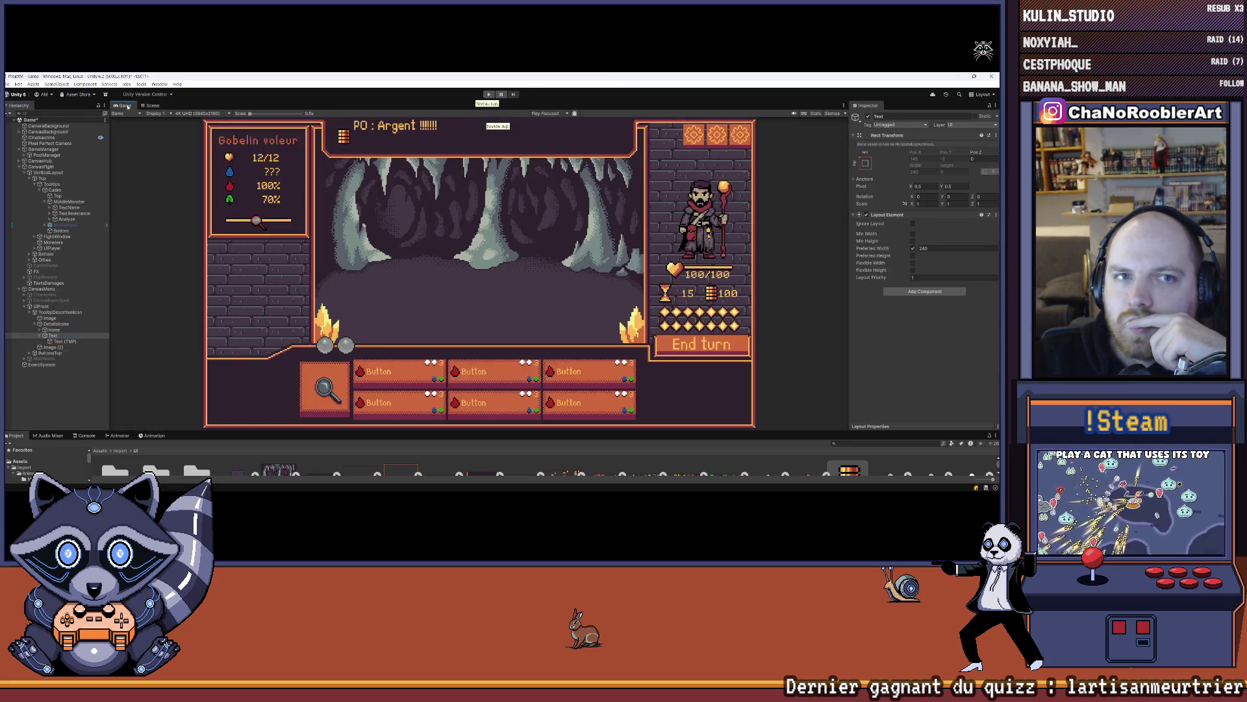
- Append 'rge' and filler lines (rgezrgre, g, regerzgerg, rgergerz, gre) to the Text (TMP) text
click(61, 330)
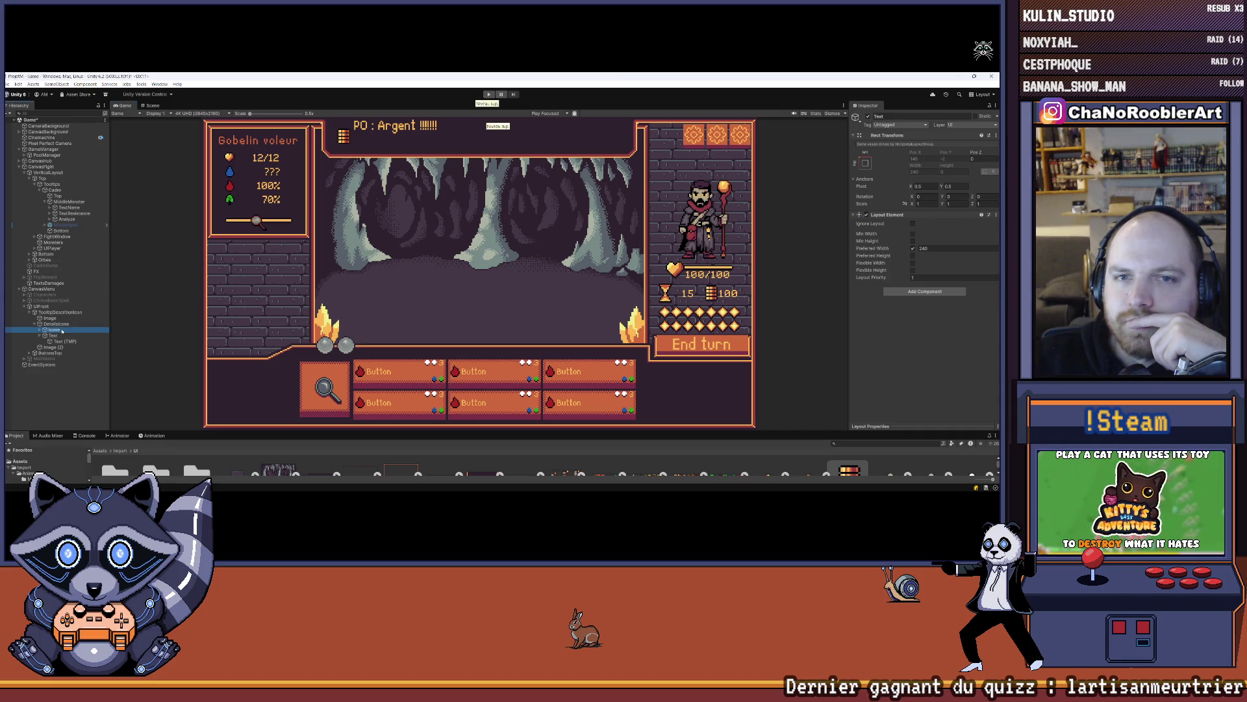
click(65, 341)
click(905, 242)
text(rgent !!!!!!rgergergrgre)
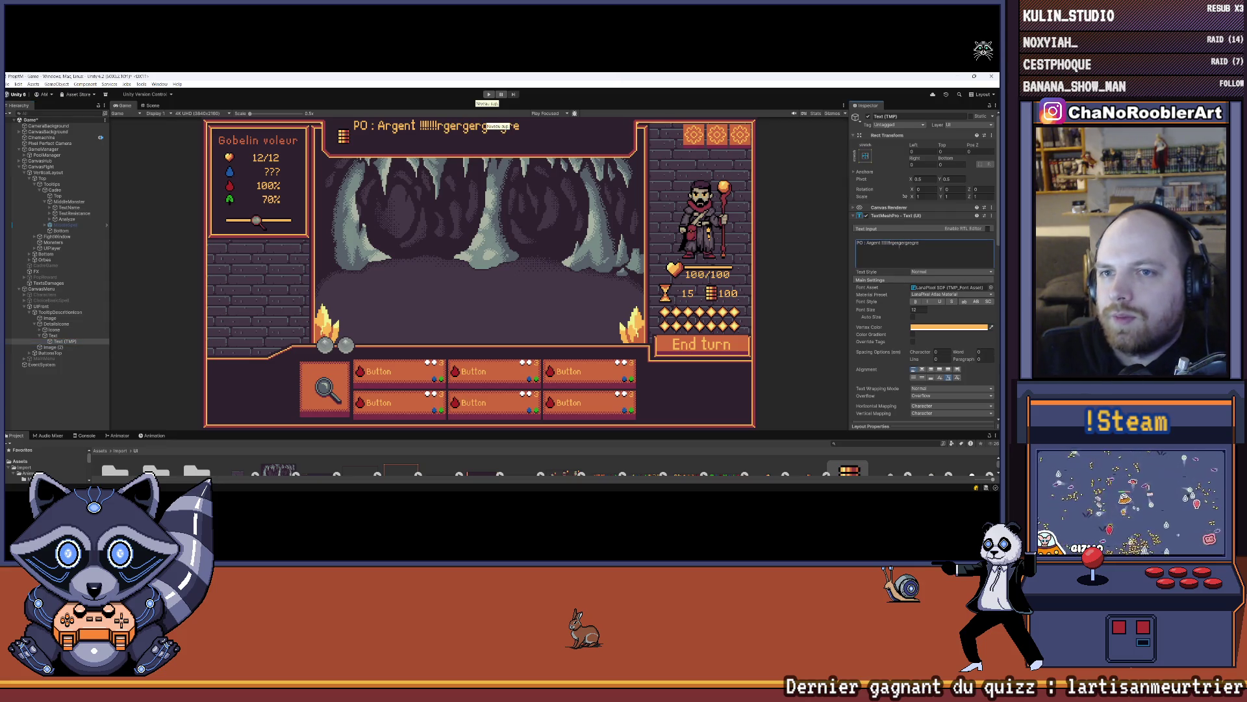
key(Return)
text(rgezrgre)
key(Return)
text(g)
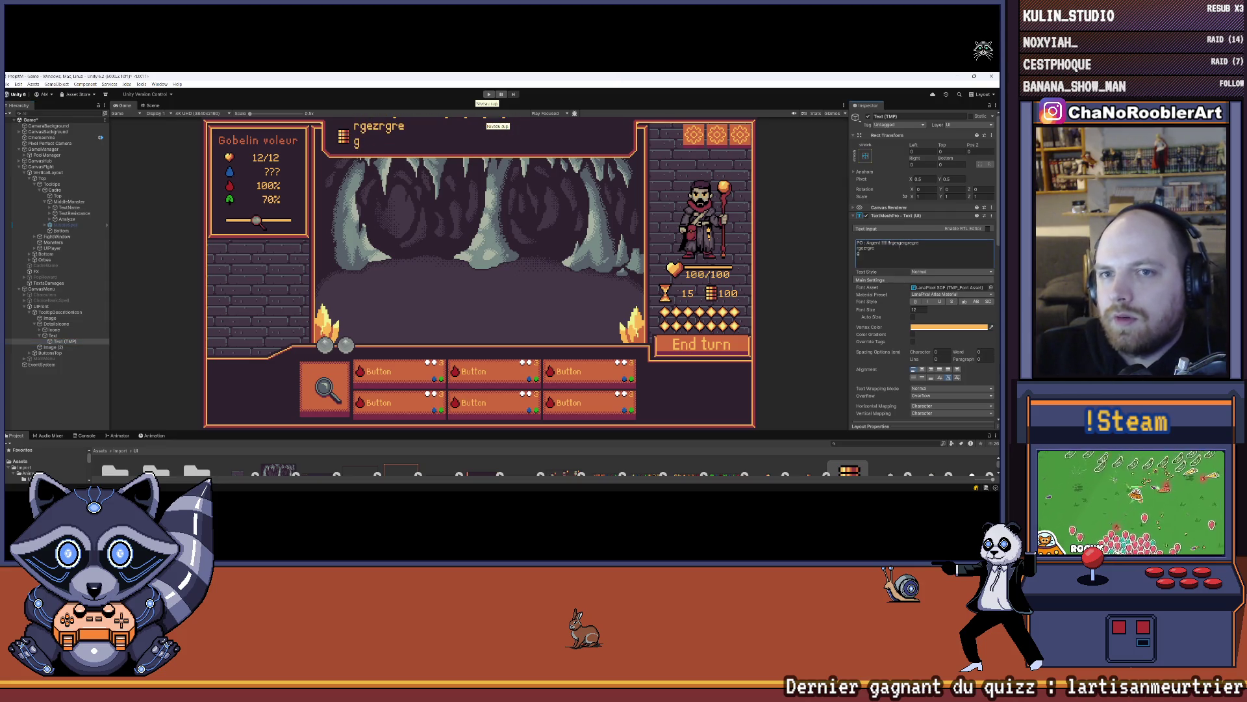
key(Return)
text(regerzgerg)
key(Return)
text(rg)
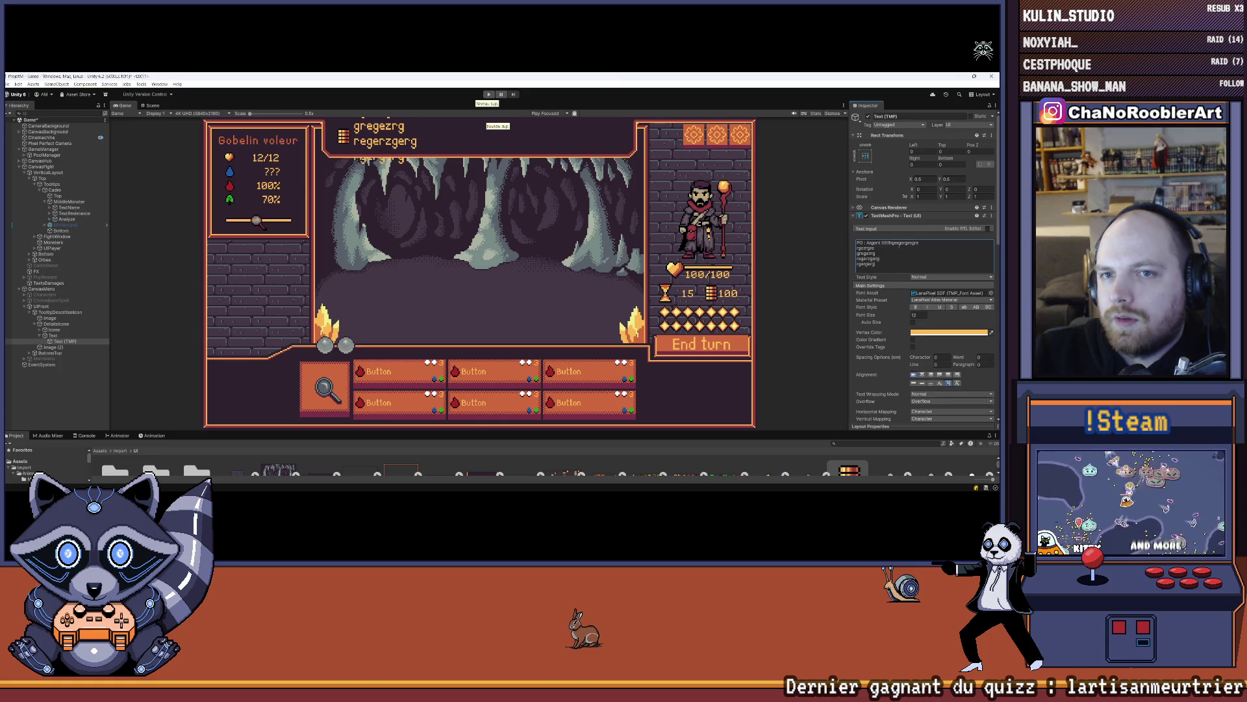
text(ergerz)
key(Return)
text(gre)
- Delete the filler lines back to one line and select the parent Text object
key(BackSpace)
key(BackSpace)
key(BackSpace)
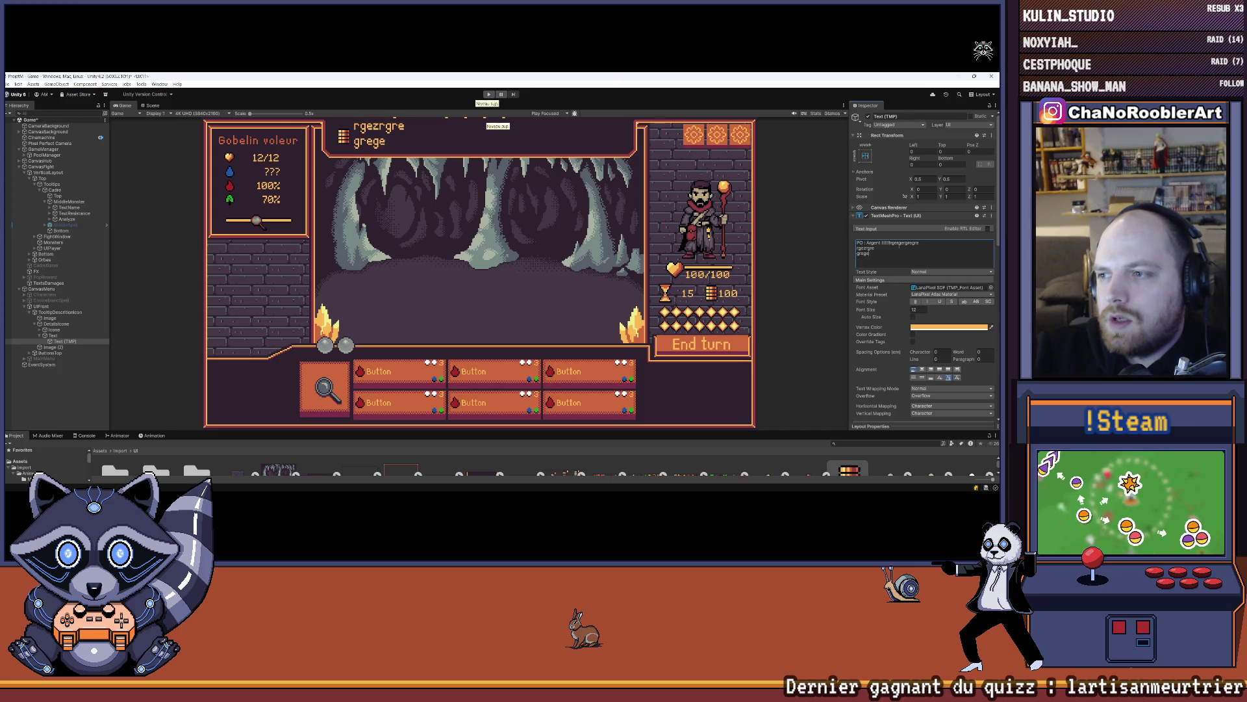
key(BackSpace)
key(BackSpace)
key(BackSpace)
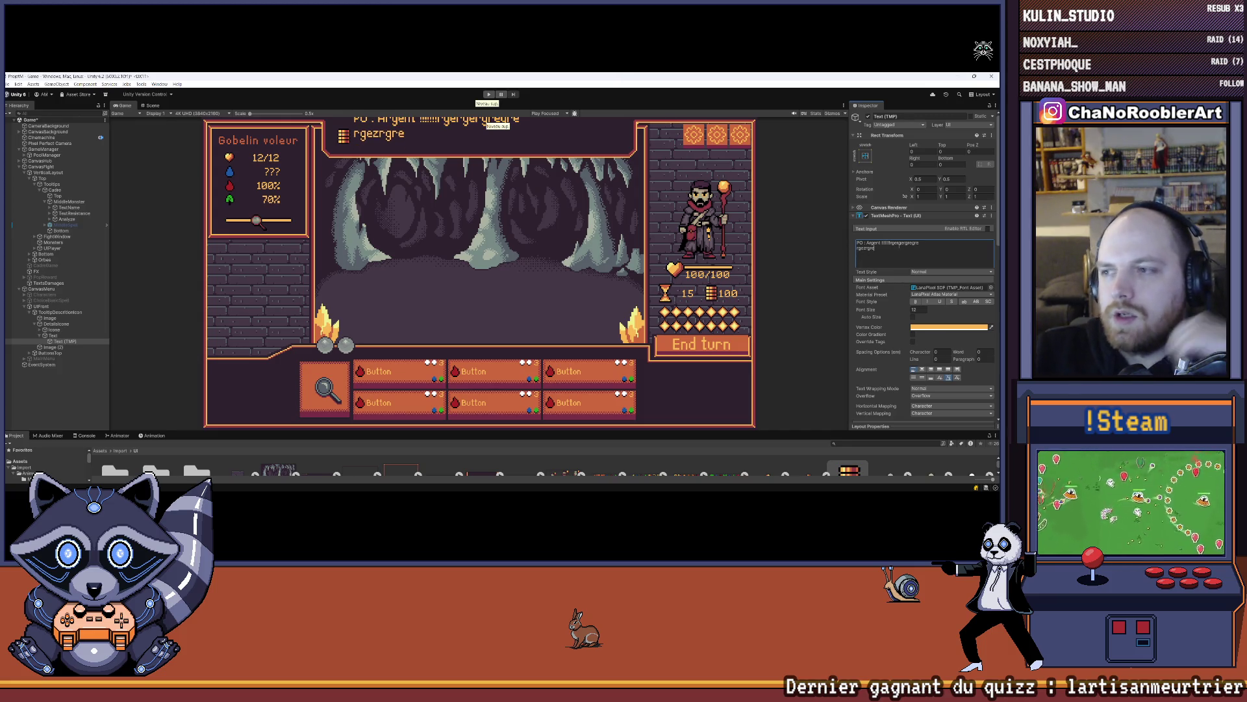
key(BackSpace)
key(BackSpace)
key(BackSpace)
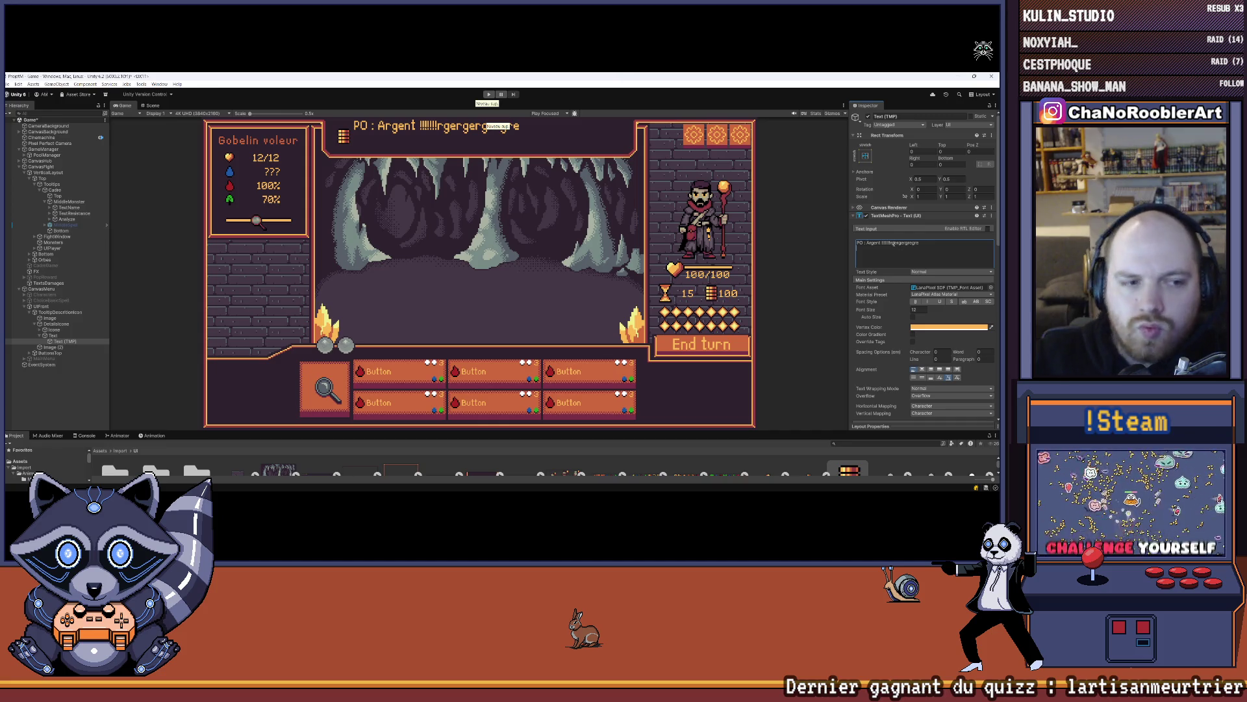
click(63, 336)
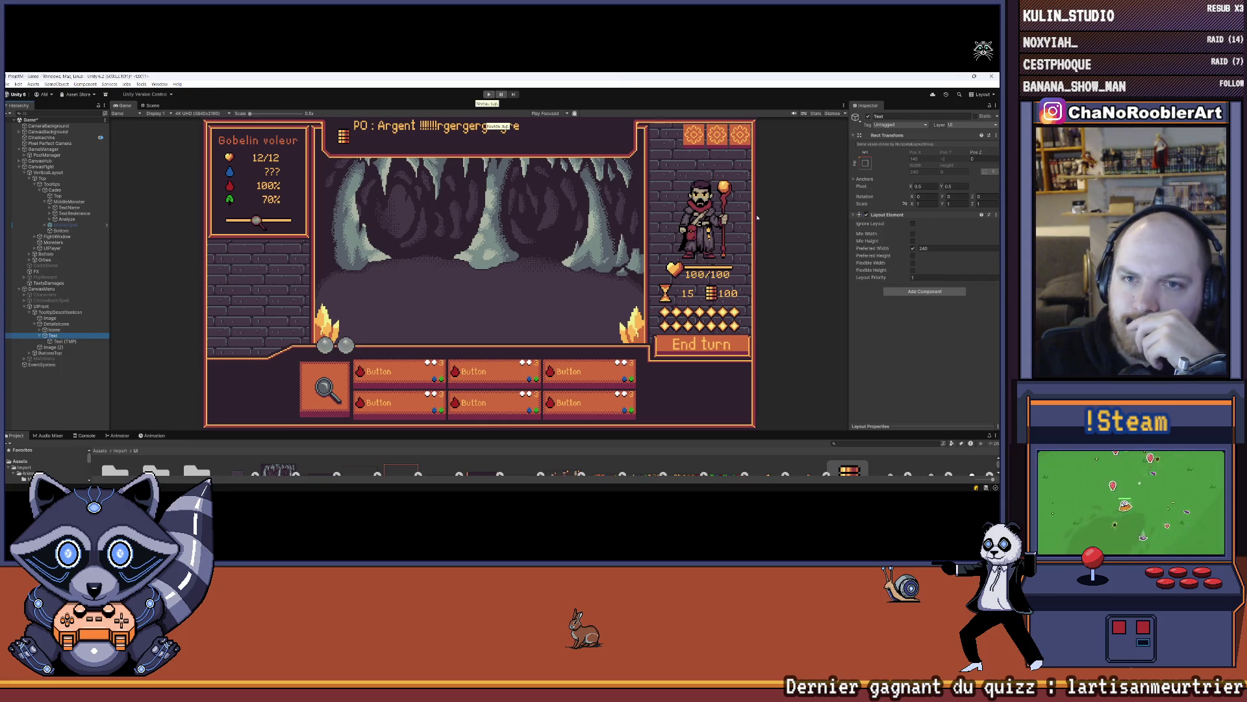
- Add a Vertical Layout Group controlling child width and height, without forcing width expansion
click(925, 291)
text(Ver)
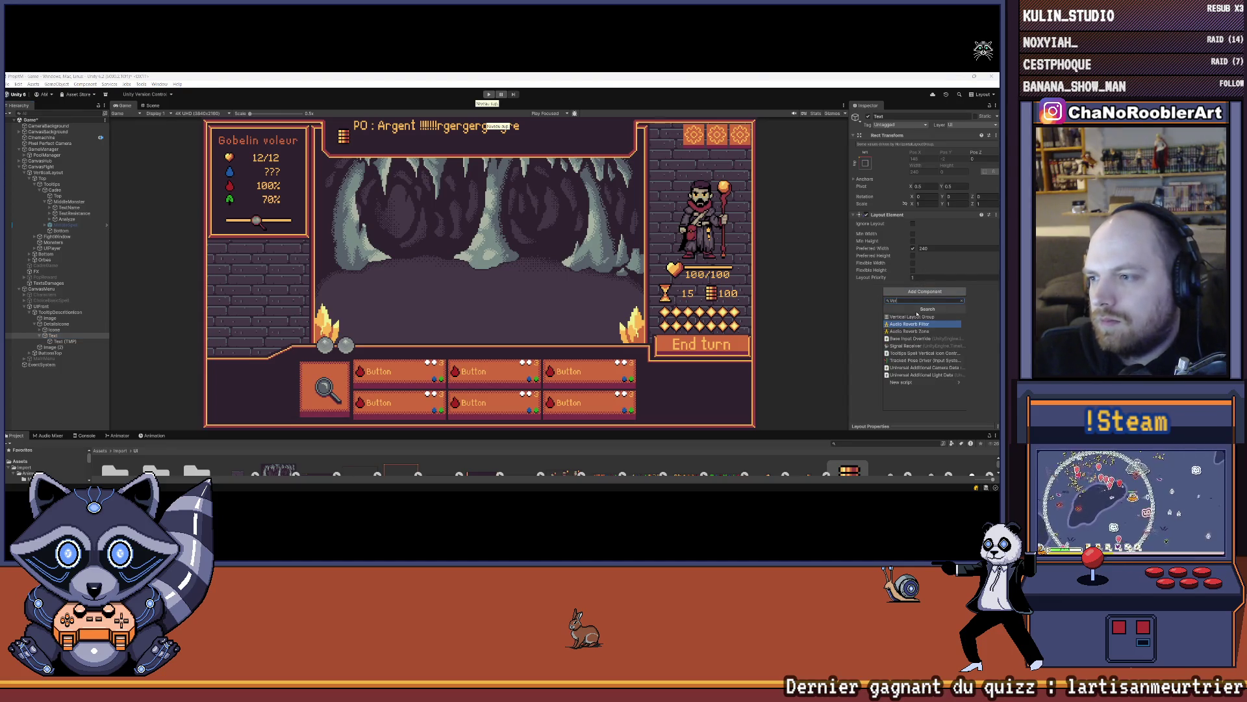
click(917, 317)
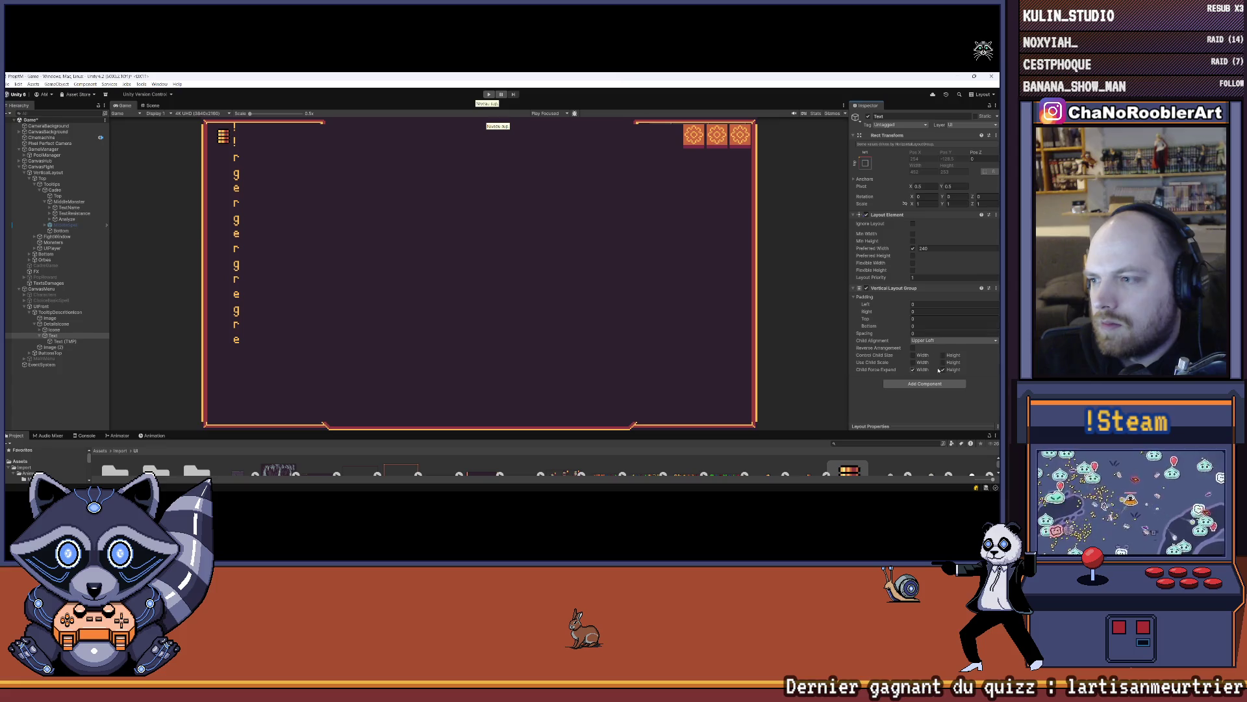
click(913, 355)
click(912, 369)
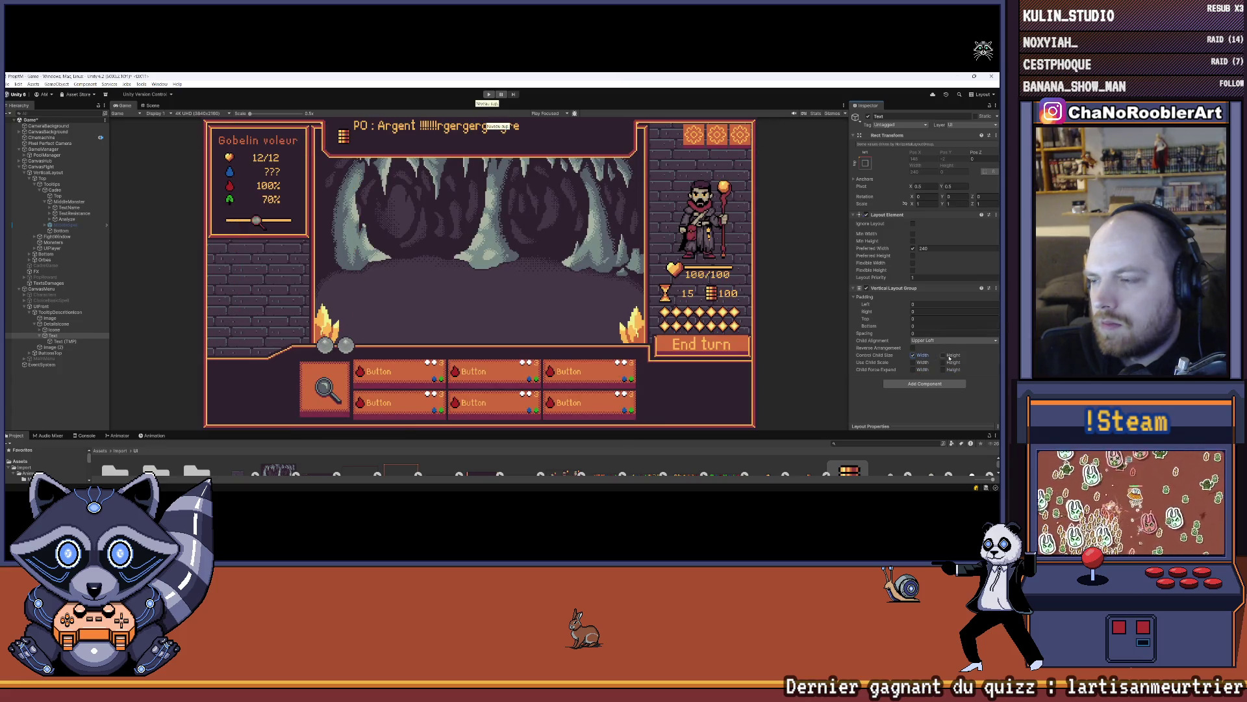
click(943, 355)
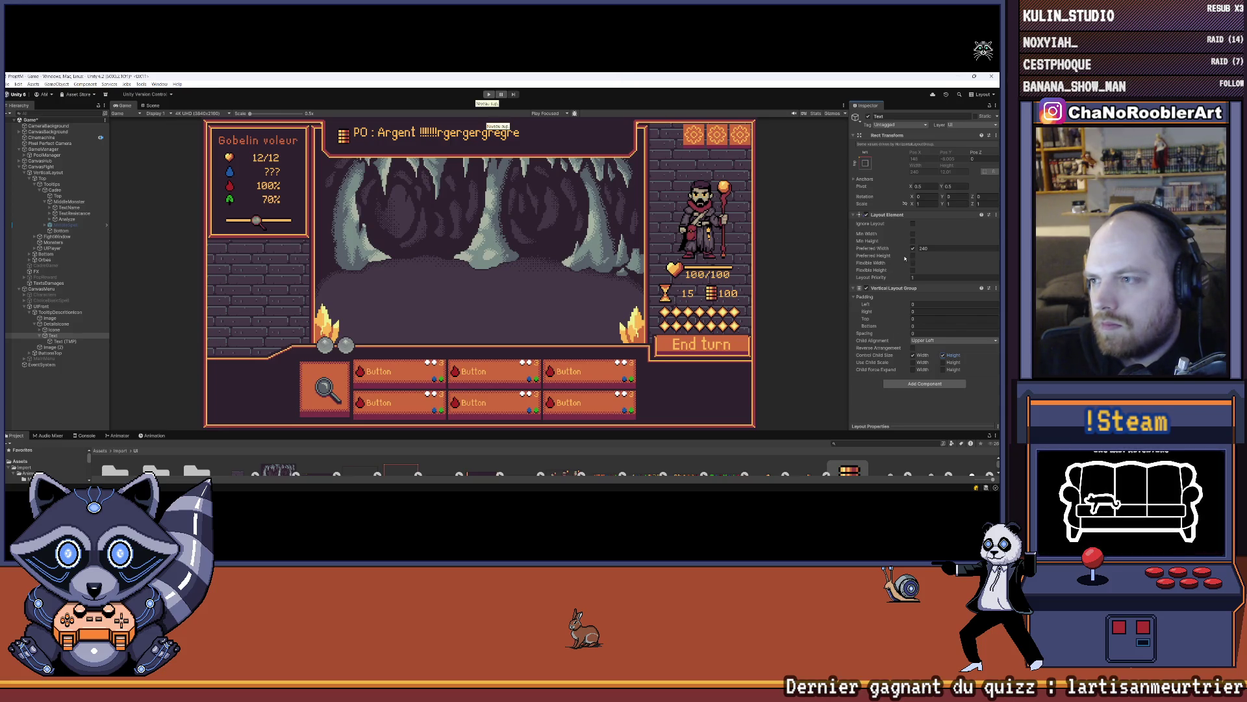
- Enable the container's Preferred Height, try about 128, and revert to 12.01
click(913, 255)
click(918, 256)
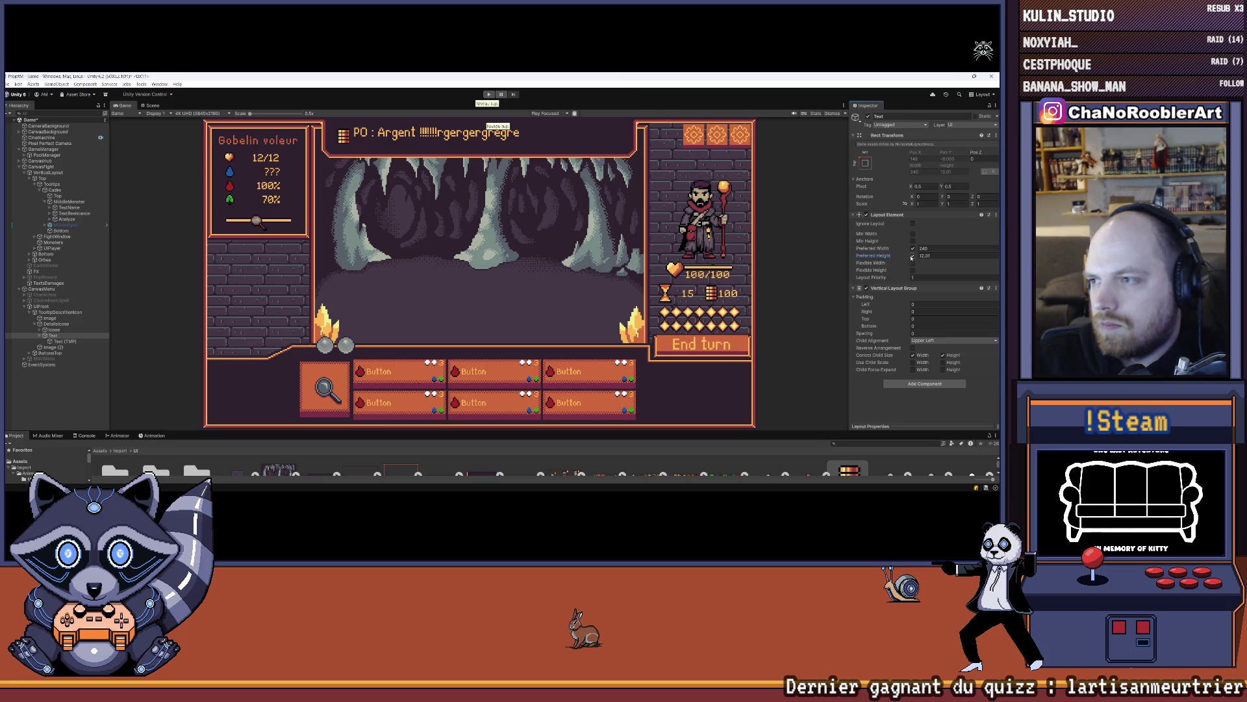
mouse_move(874, 255)
mouse_down()
mouse_move(974, 258)
mouse_move(39, 272)
mouse_move(134, 292)
mouse_up()
key(ctrl+z)
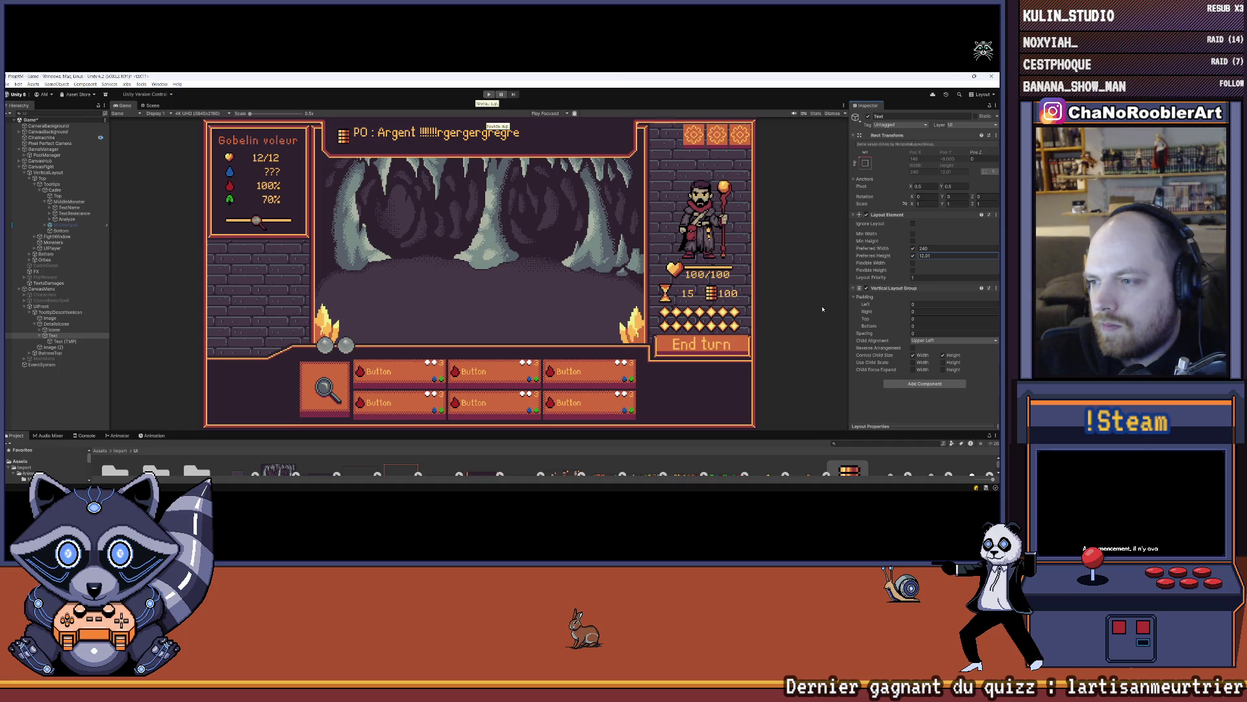
- Add filler text 'gregre rgezrgregreg regerge rege' and a 'rege' line to the tooltip text
click(63, 341)
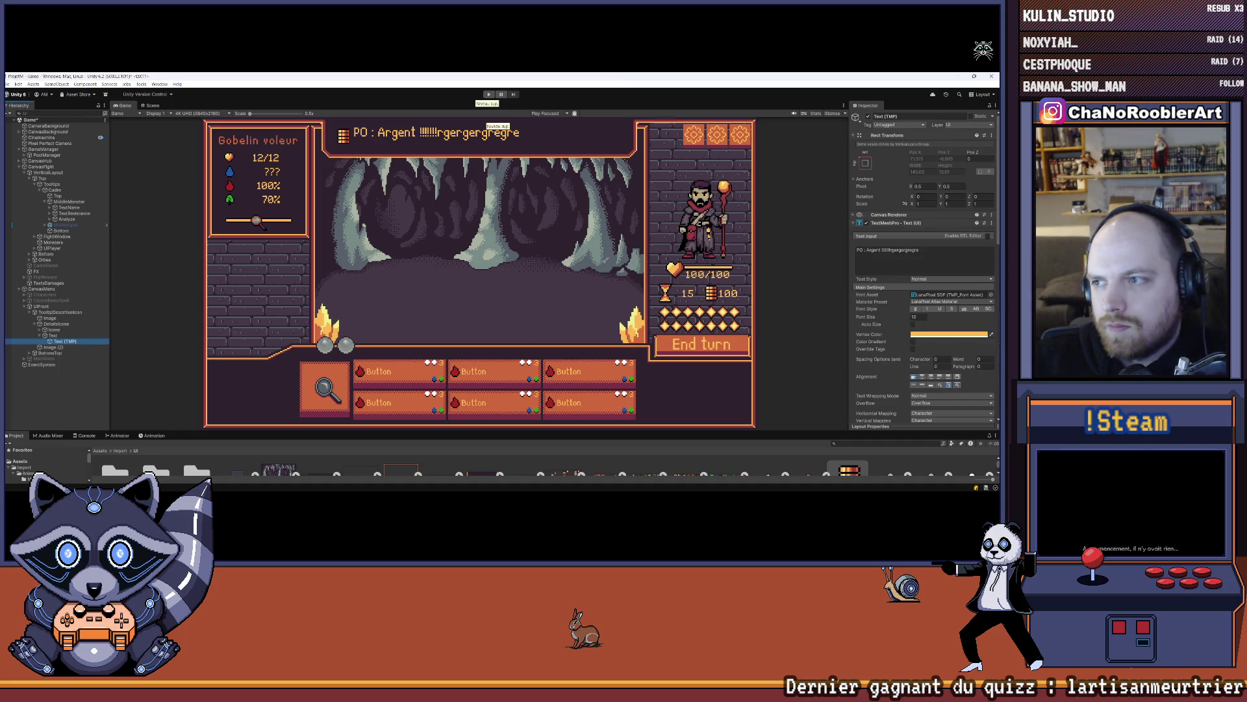
click(934, 253)
key(Return)
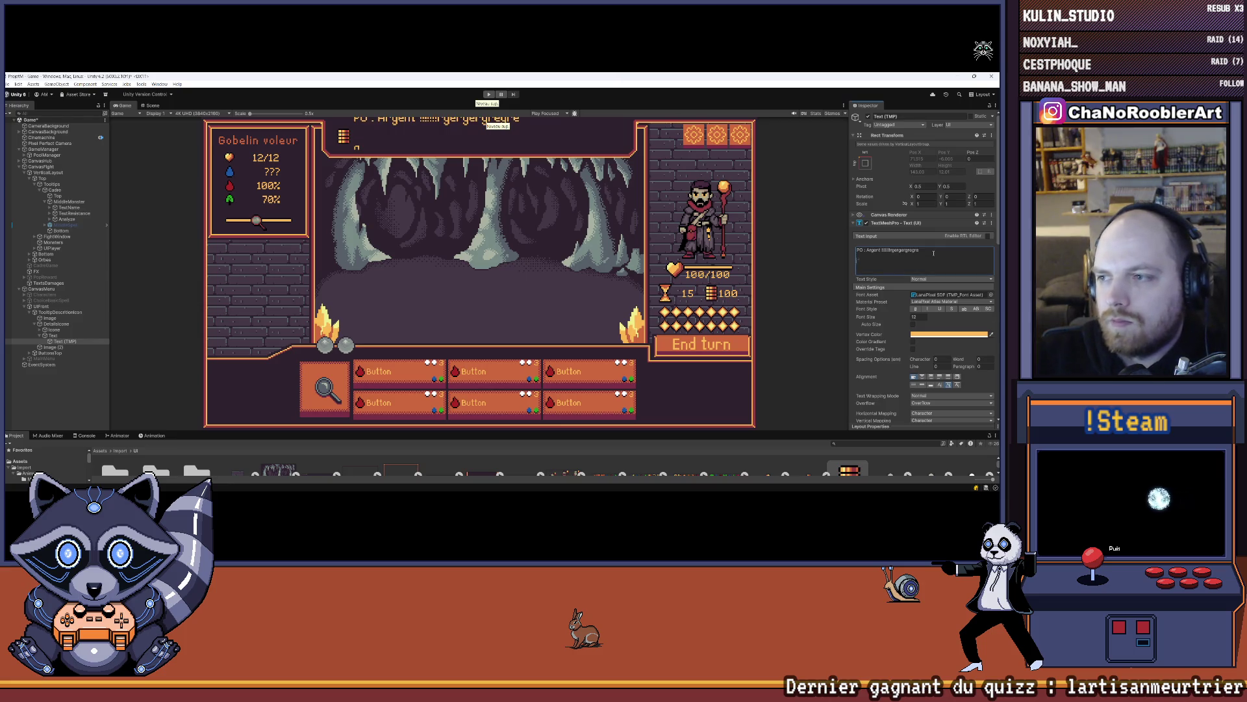
key(BackSpace)
text(gregre rgezrgregreg regerge rege)
key(Return)
text(rege)
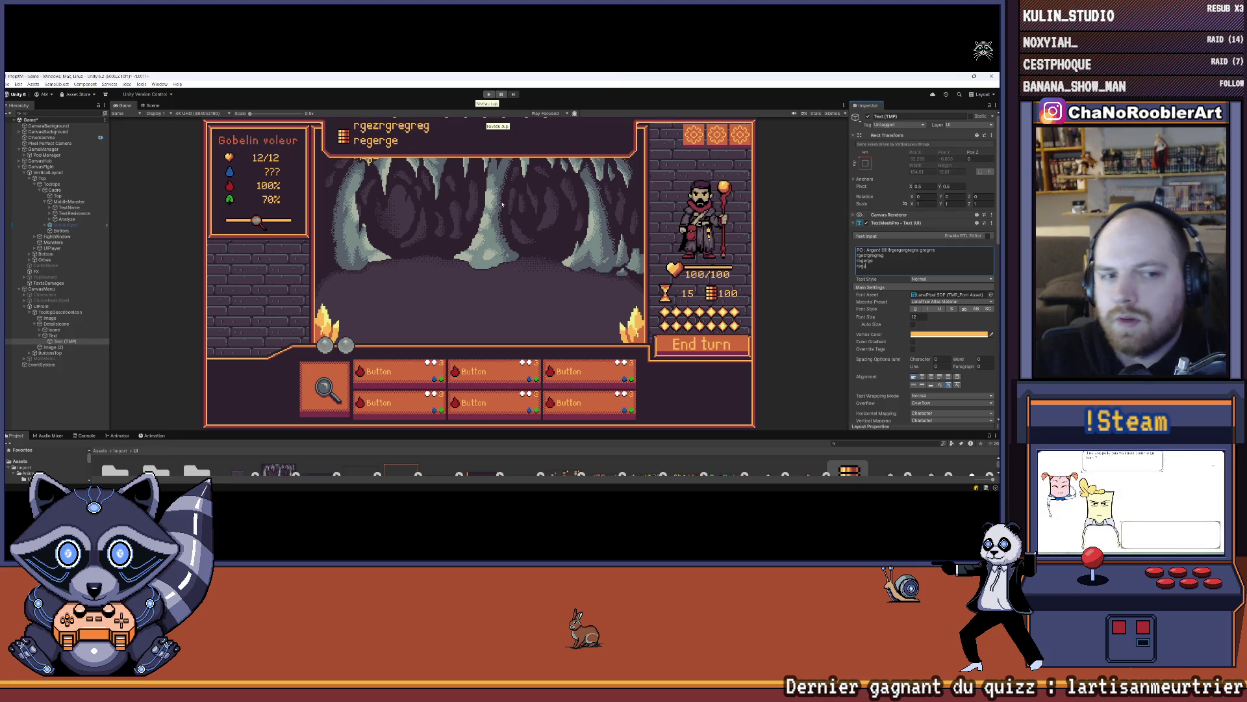
- Test Child Force Expand Height, enable child scale height, and drop the Preferred Height
click(53, 335)
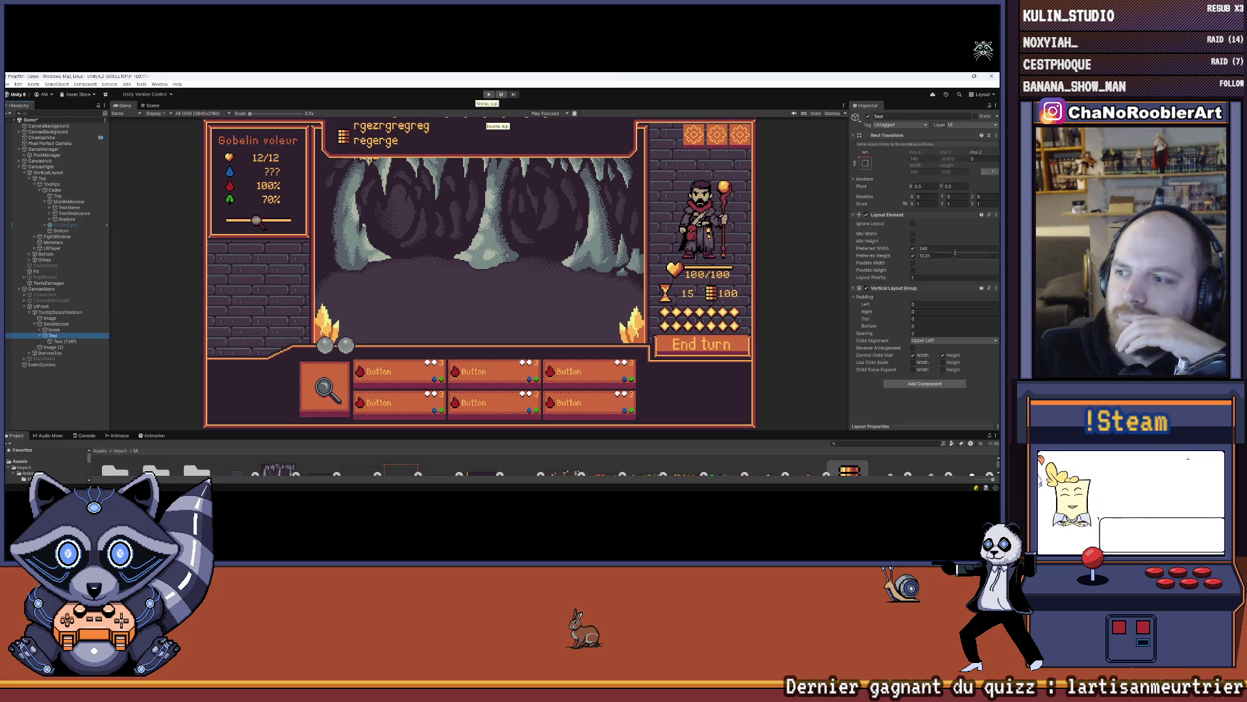
click(944, 369)
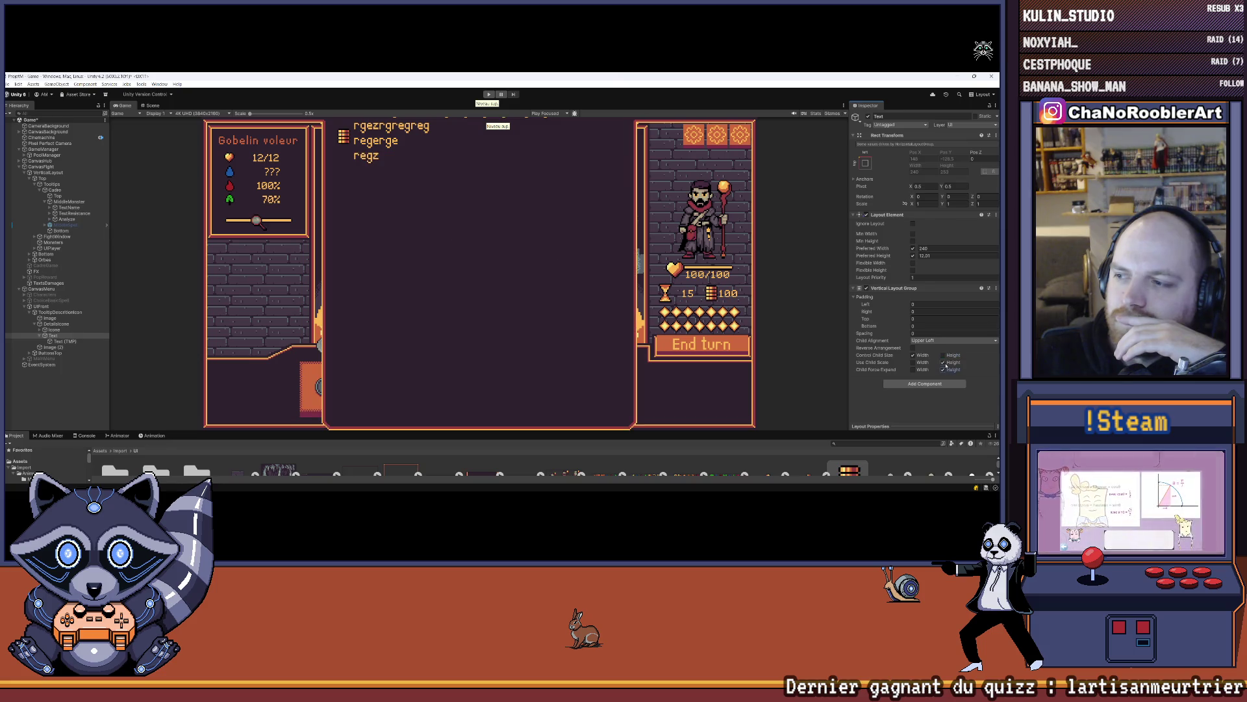
click(944, 370)
click(943, 369)
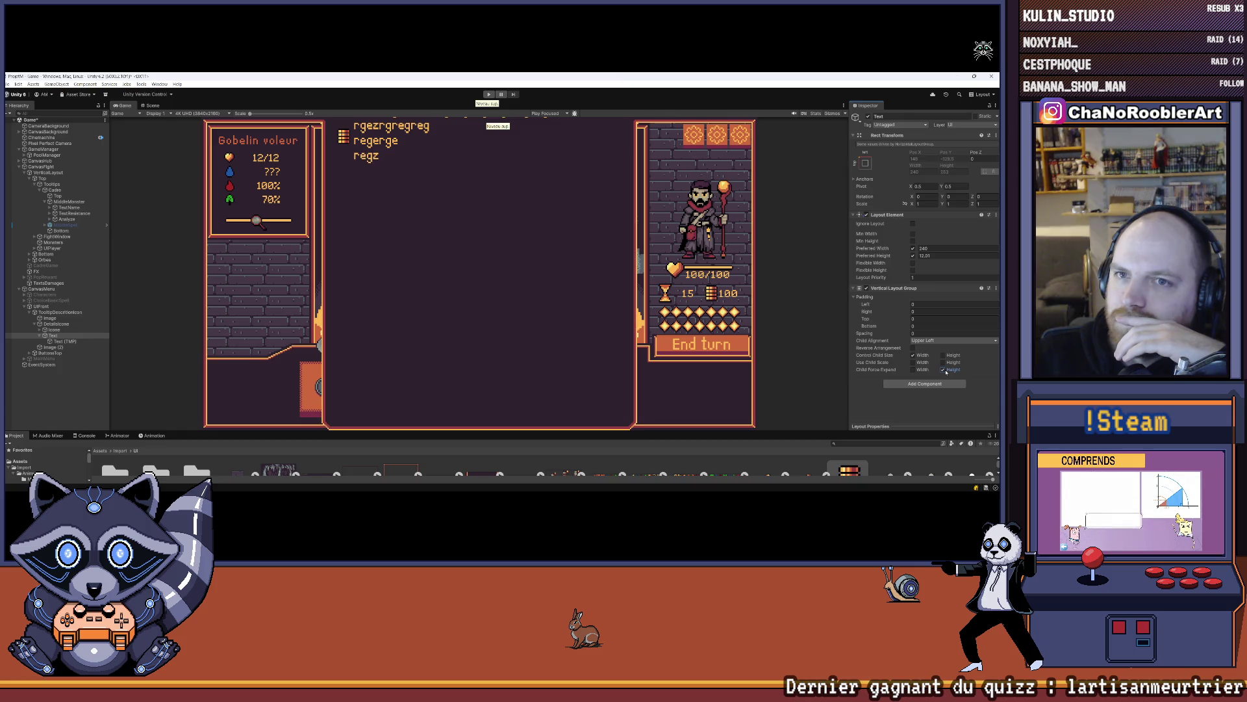
click(944, 369)
click(943, 363)
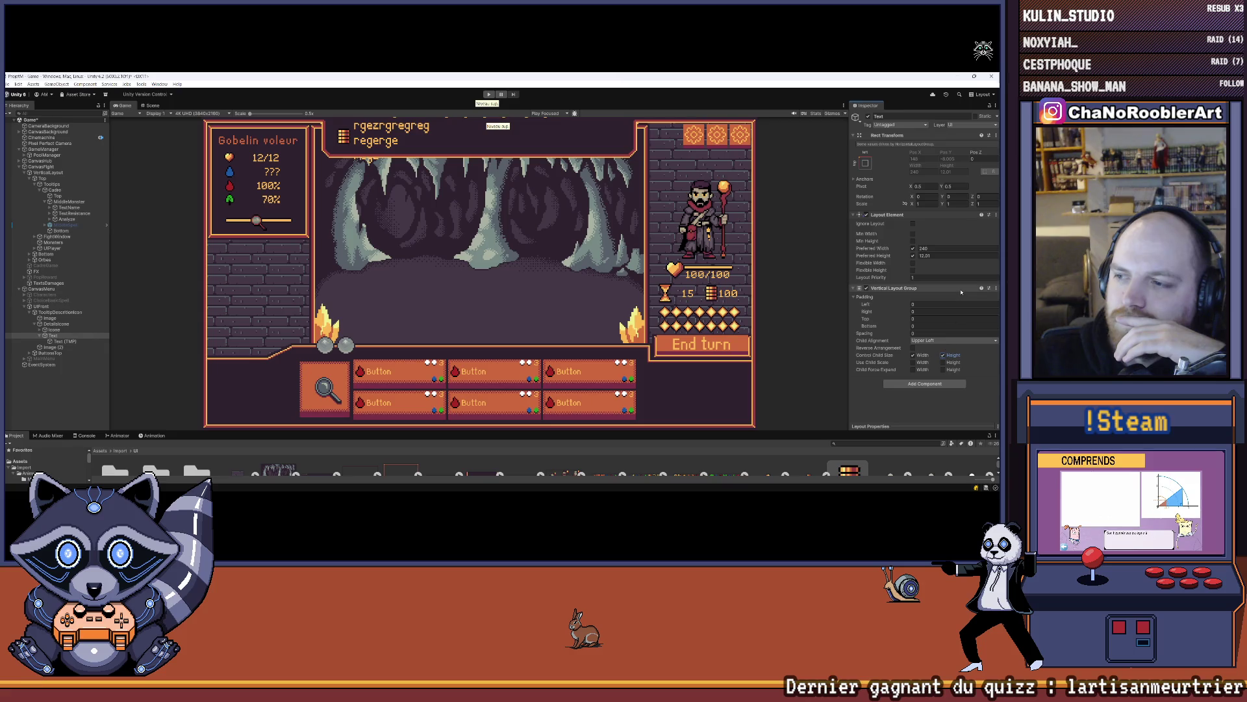
click(913, 256)
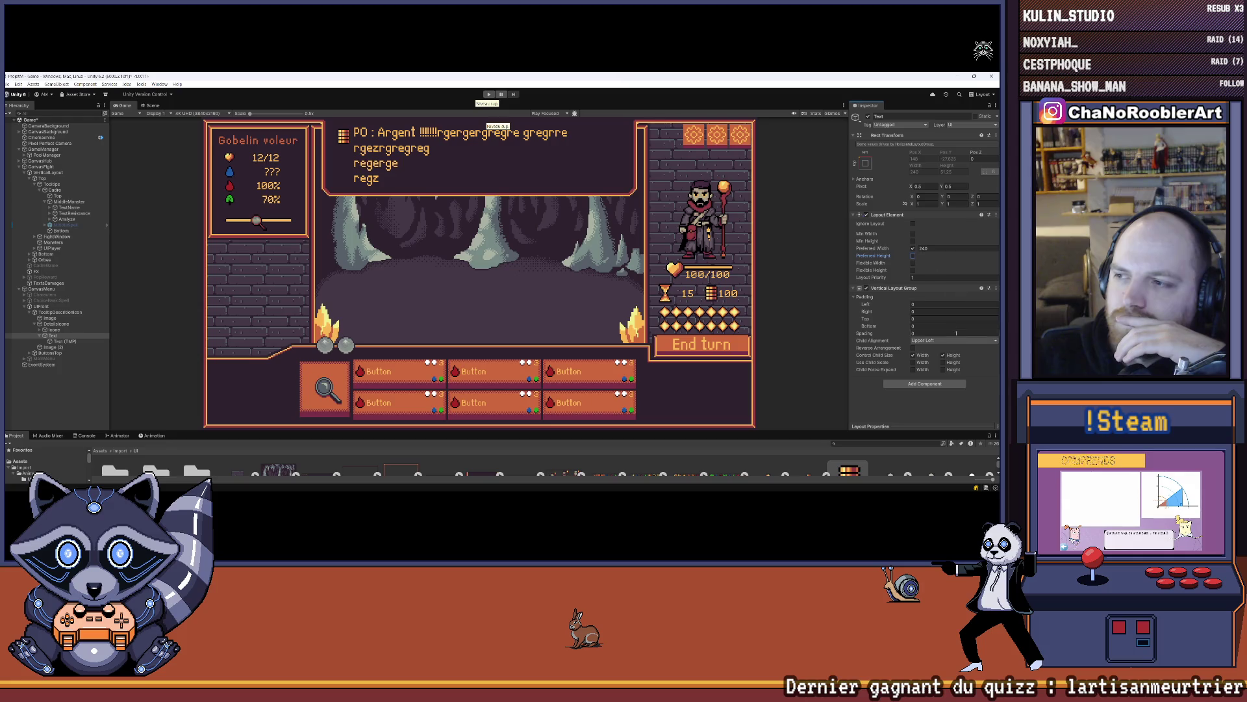
- Trim the tooltip text down to 'PO : A'
key(Down)
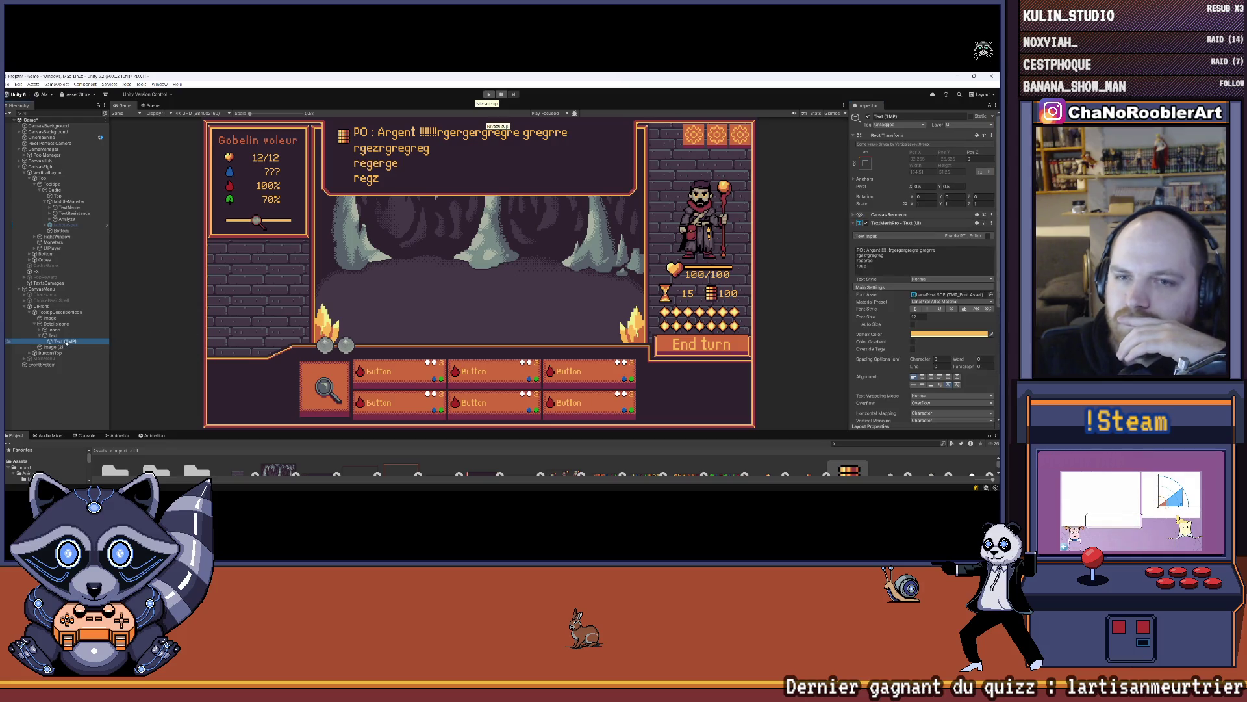
click(930, 275)
key(BackSpace)
key(BackSpace)
key(BackSpace)
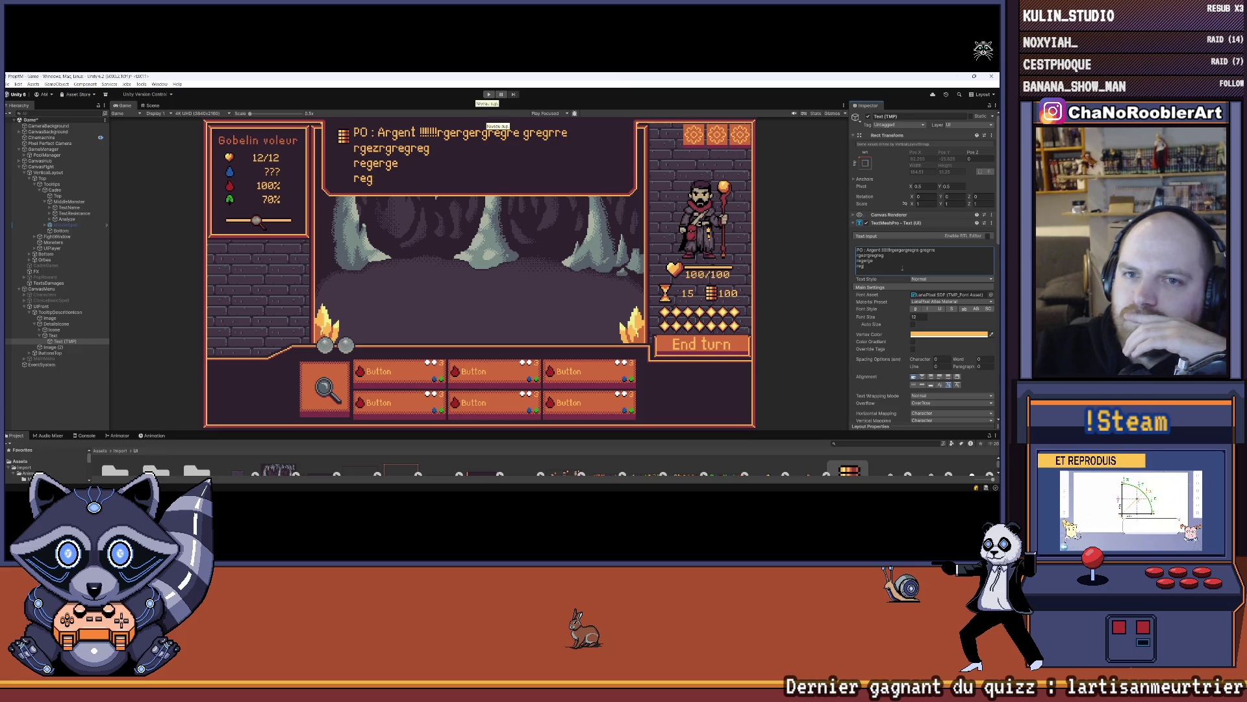
key(BackSpace)
key(BackSpace)
key(BackSpace)
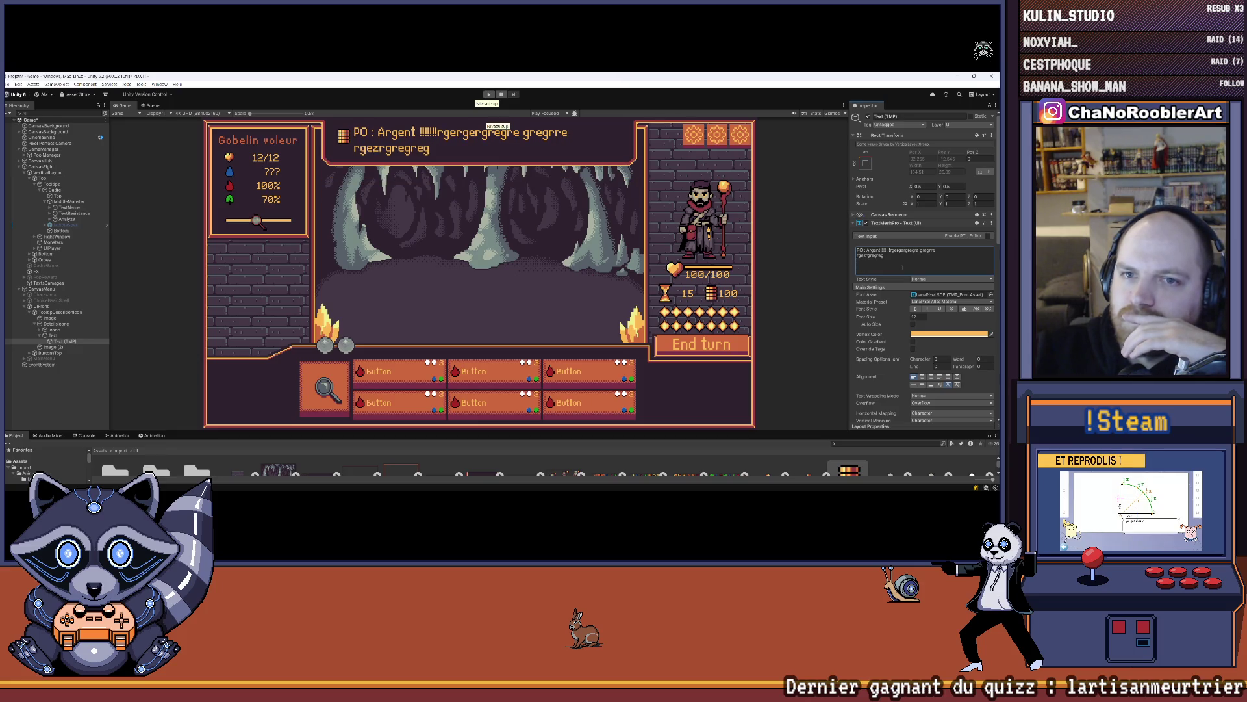
key(BackSpace)
key(BackSpace)
key(BackSpace)
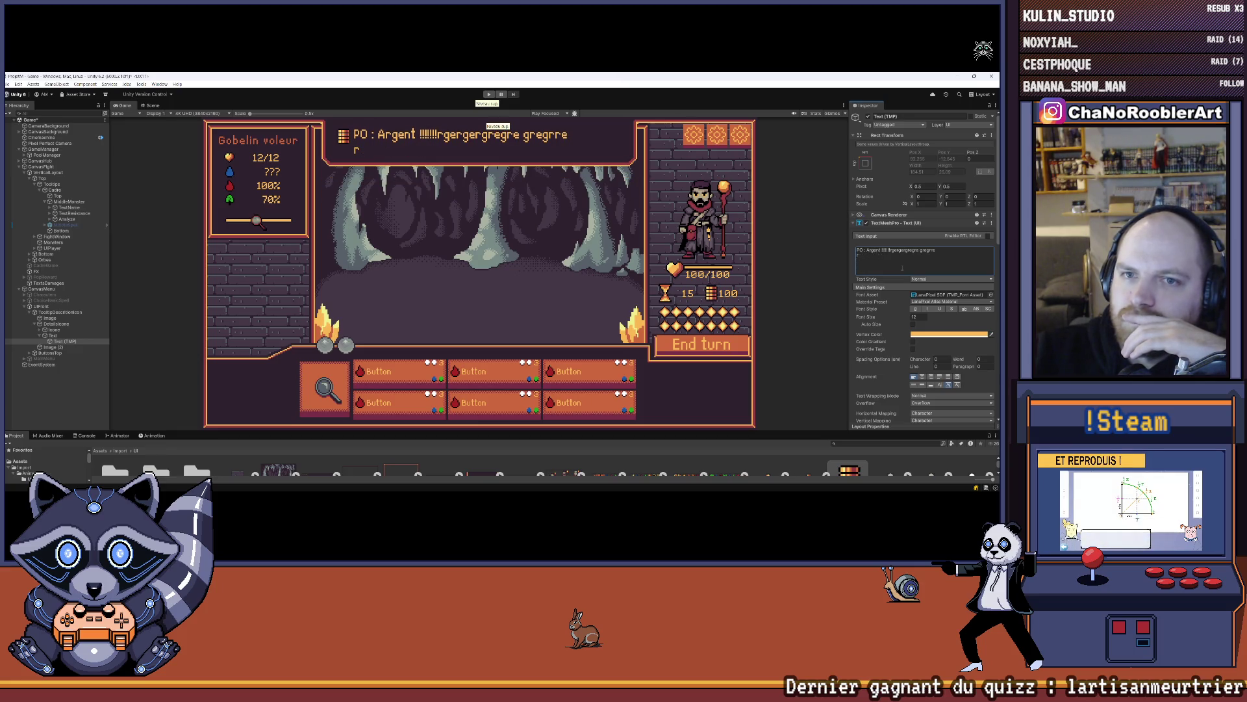
key(BackSpace)
key(BackSpace)
key(BackSpace)
key(BackSpace)
key(BackSpace)
key(BackSpace)
key(BackSpace)
key(BackSpace)
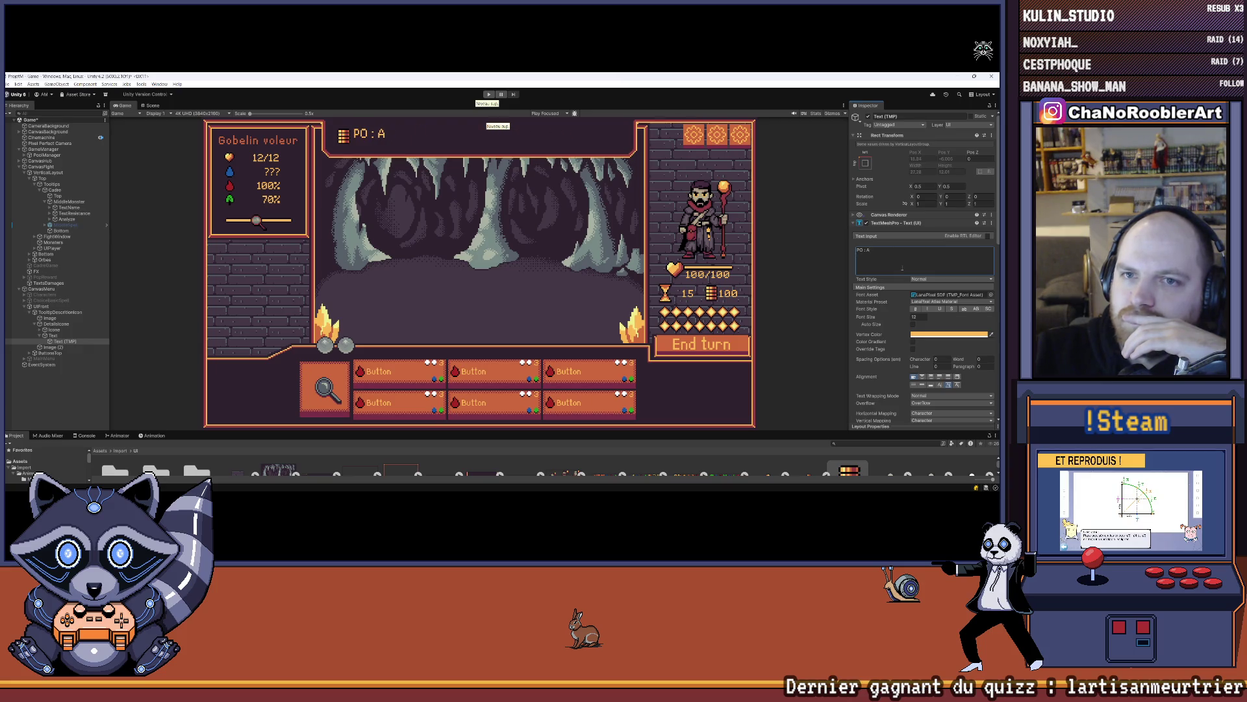
key(BackSpace)
key(BackSpace)
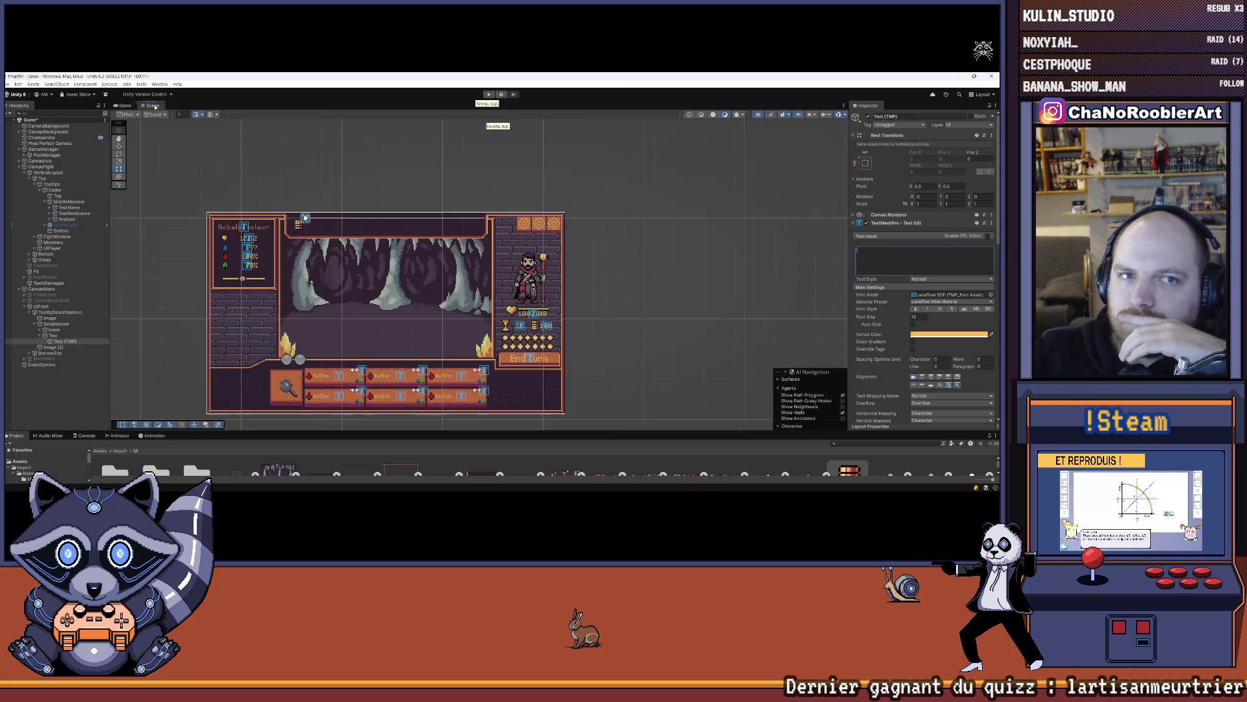
- Change the tooltip text to 'C'est bien beau mais'
key(ctrl+1)
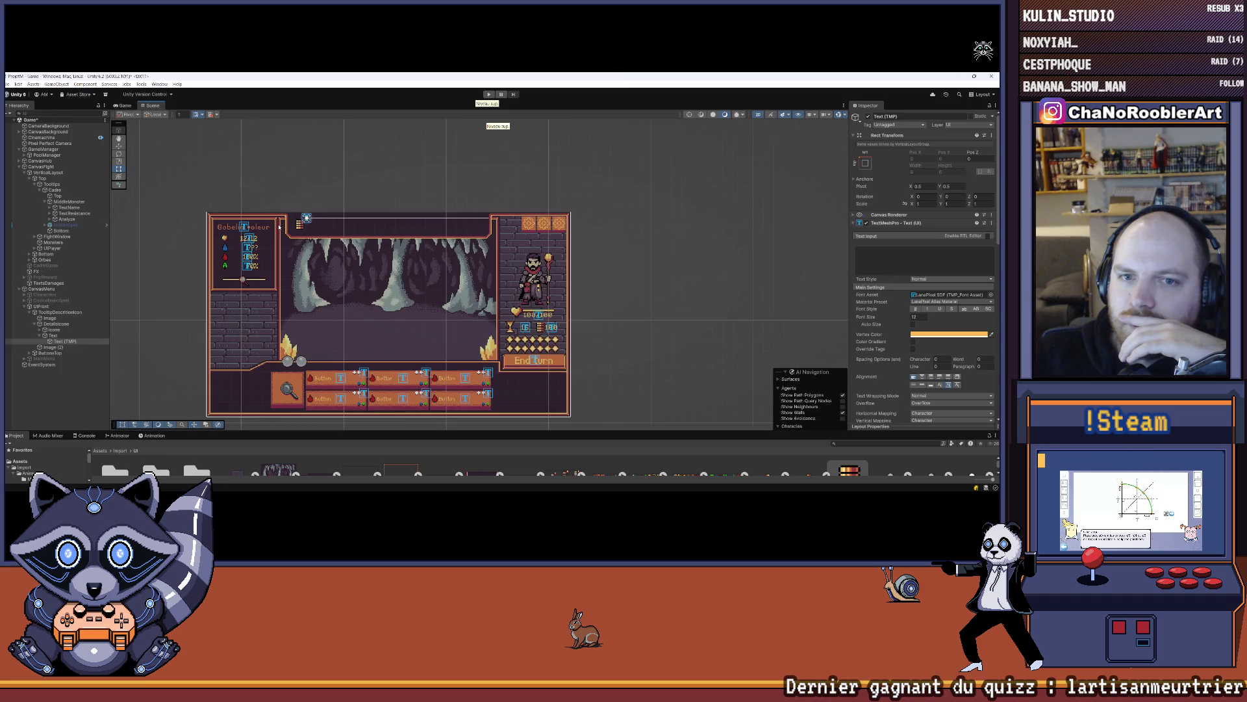
click(916, 269)
text(C'est bien beau mais)
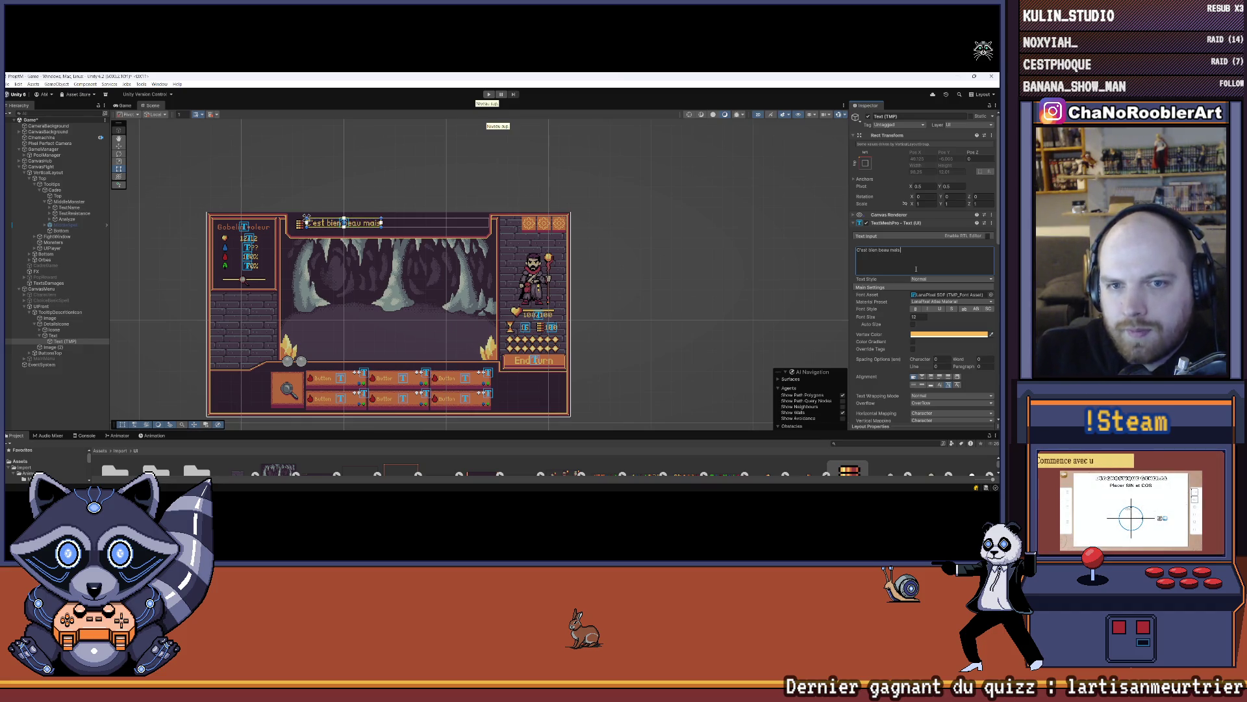
- Set the tooltip text alignment to Left and Top, then view the Scene
click(124, 105)
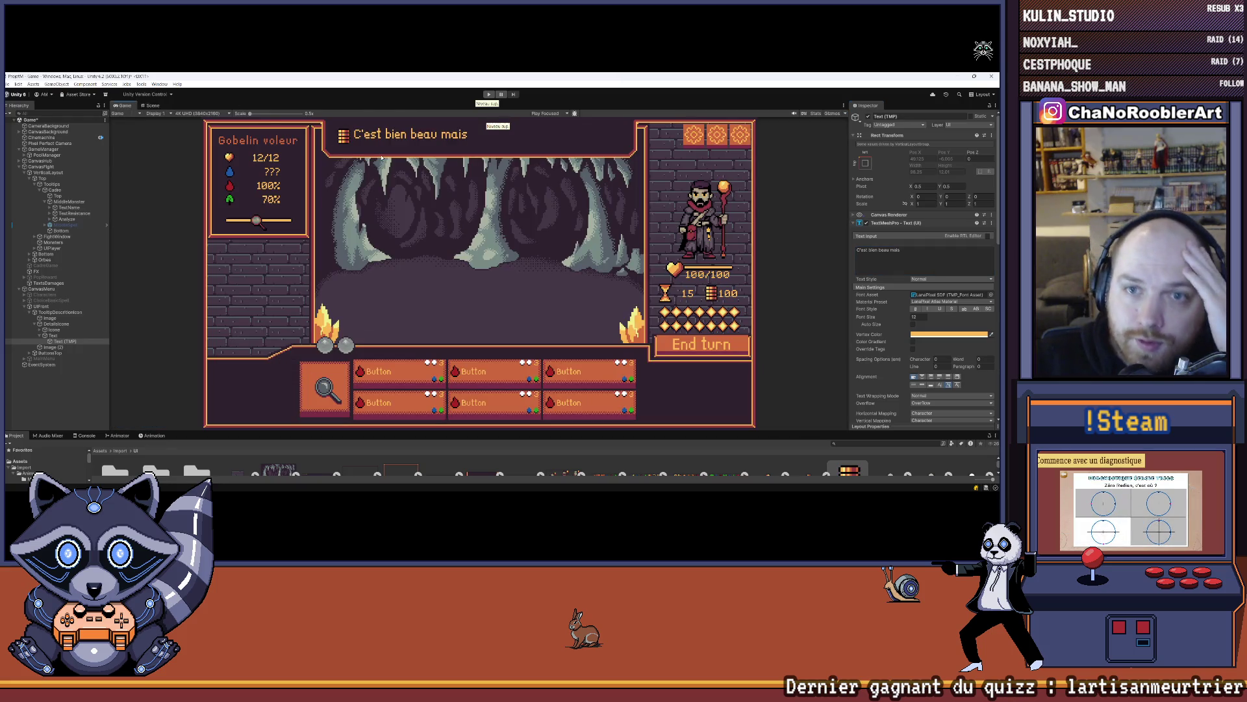
scroll(959, 358, down, 3)
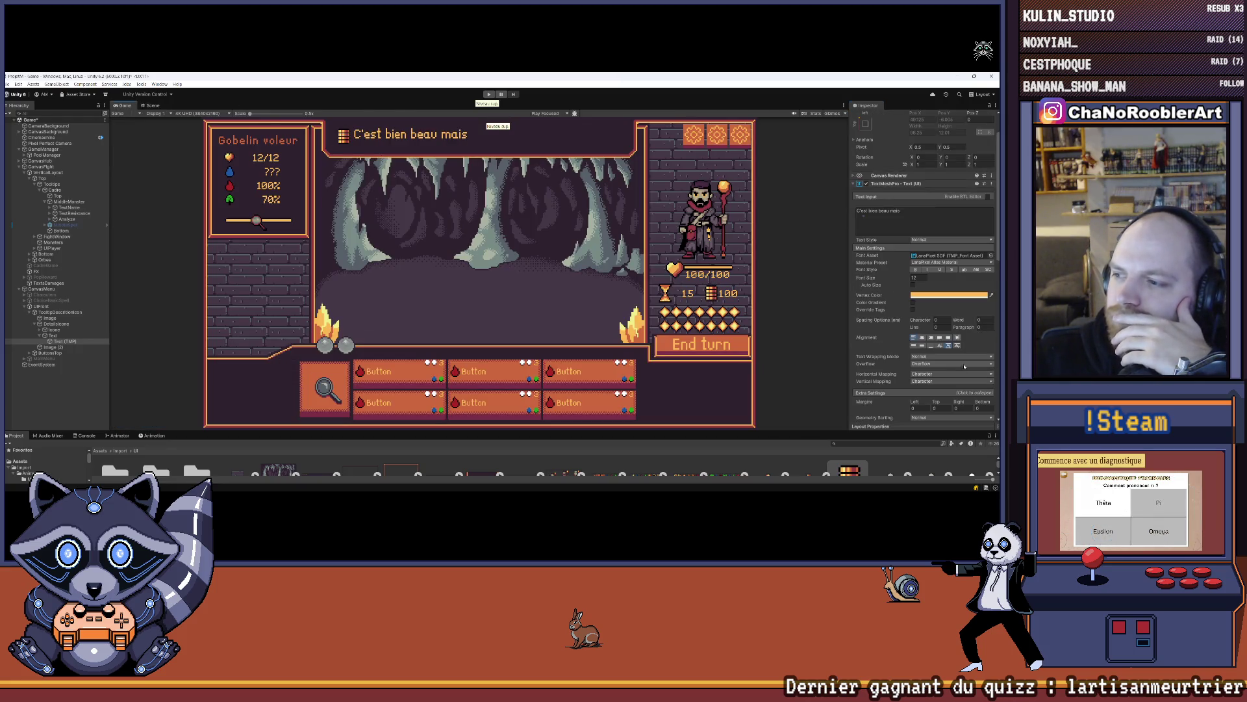
click(939, 337)
click(913, 337)
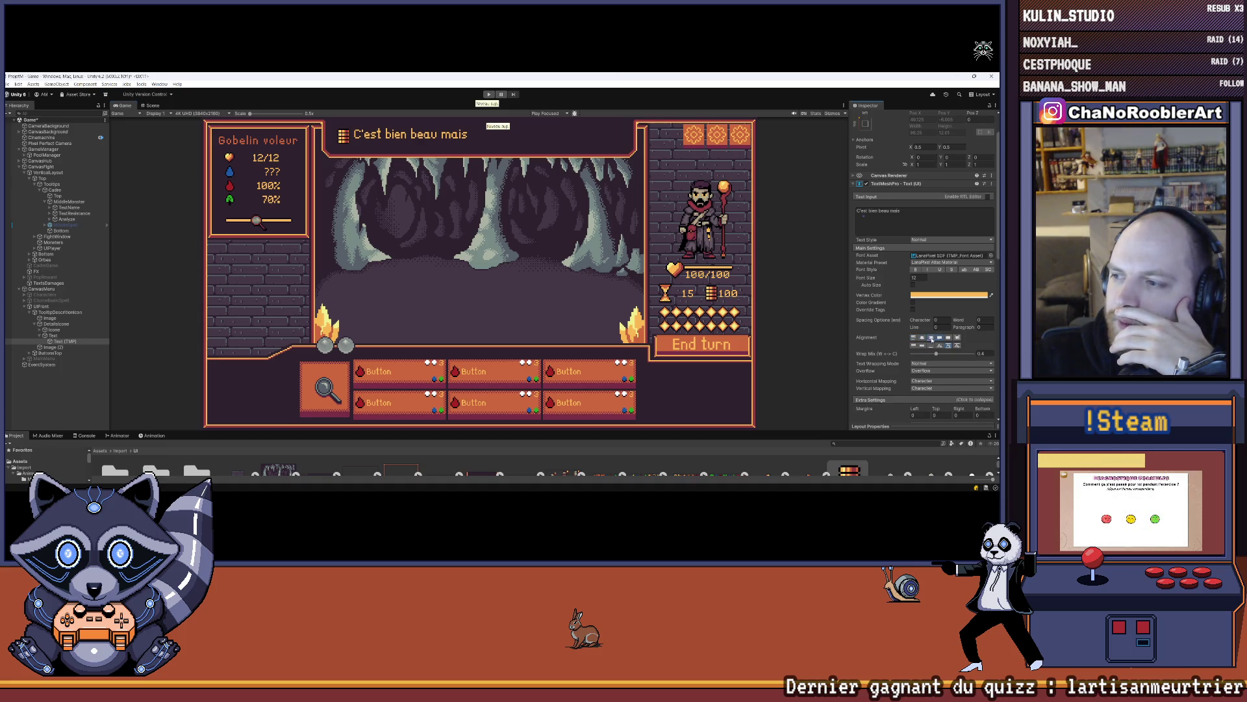
click(922, 345)
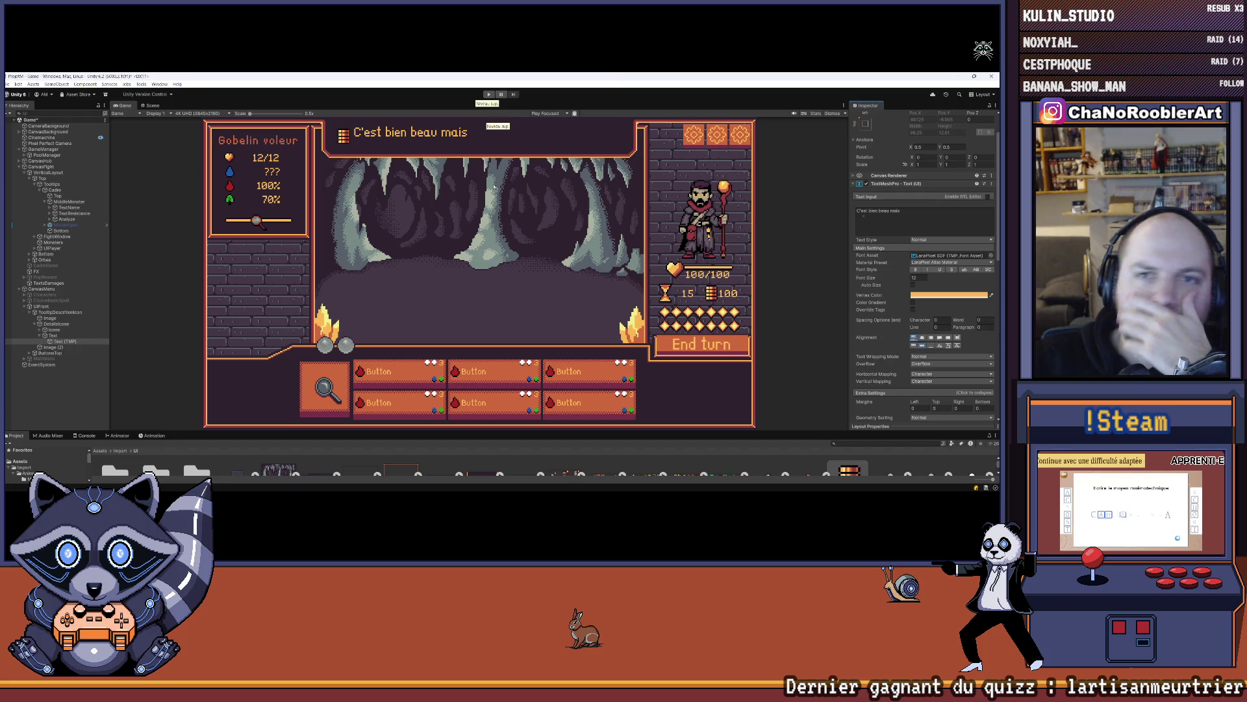
click(148, 106)
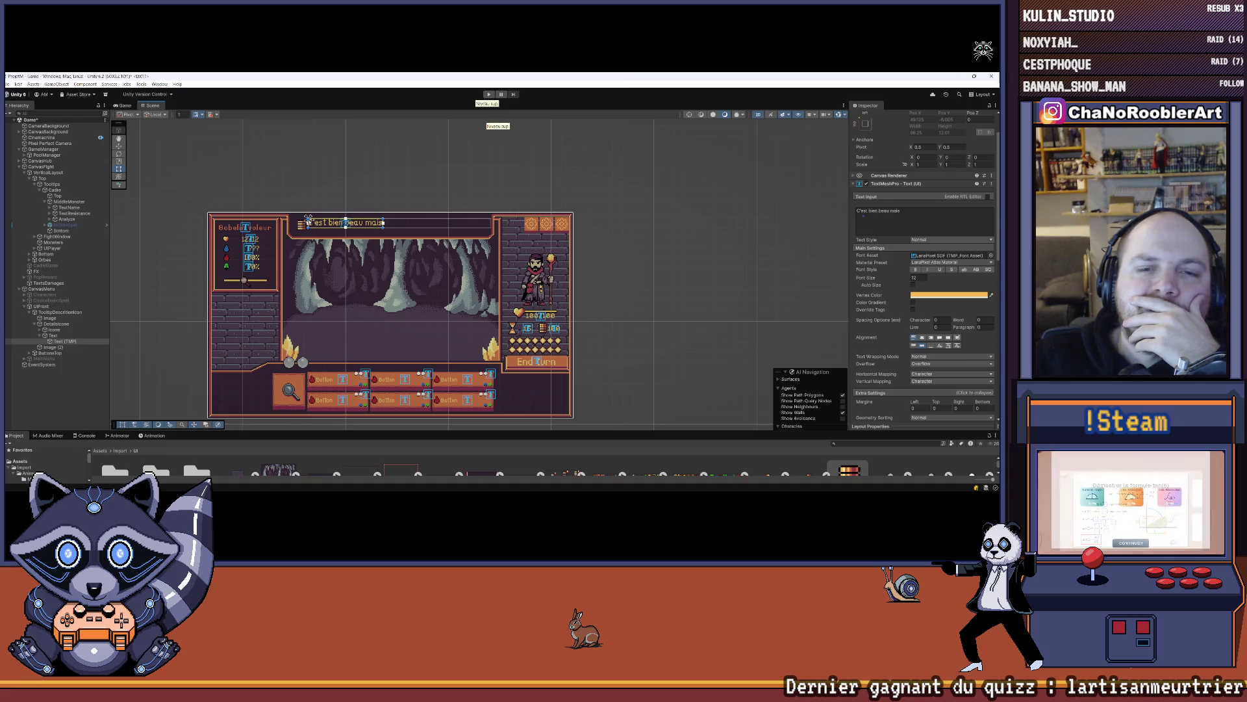
- Set the Text (TMP) Extra Settings top margin to 3.5
click(63, 336)
click(64, 341)
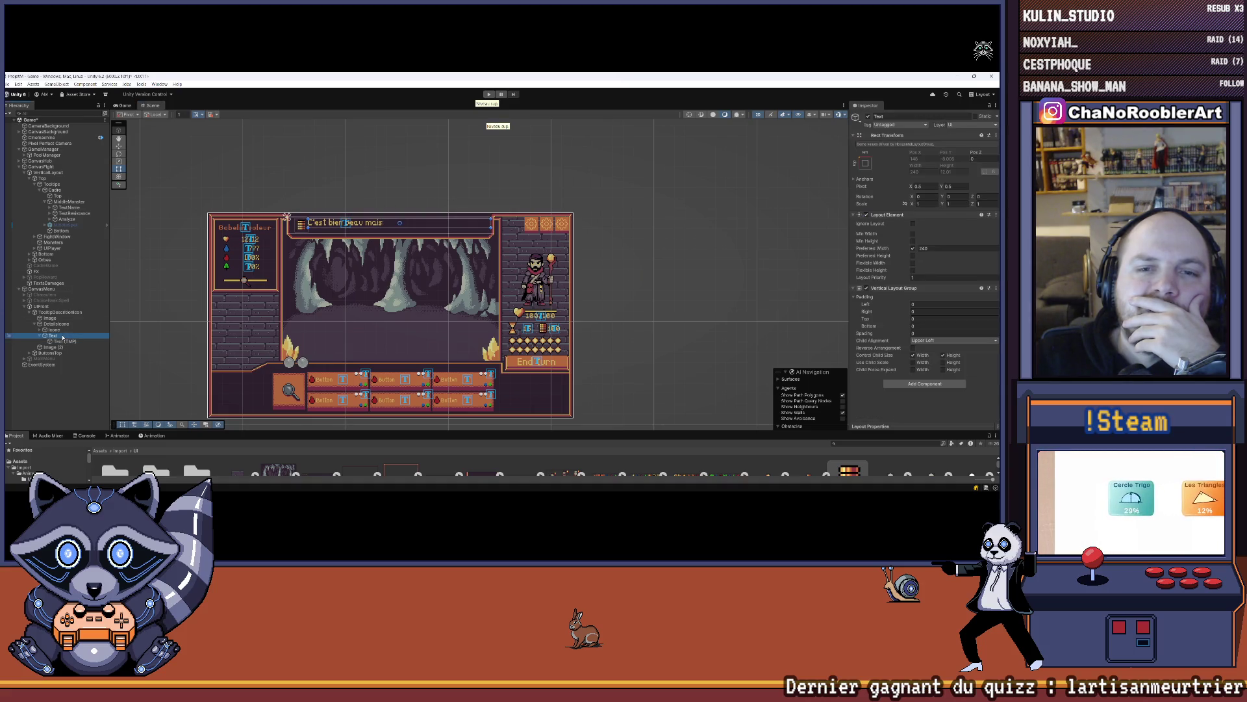
click(122, 106)
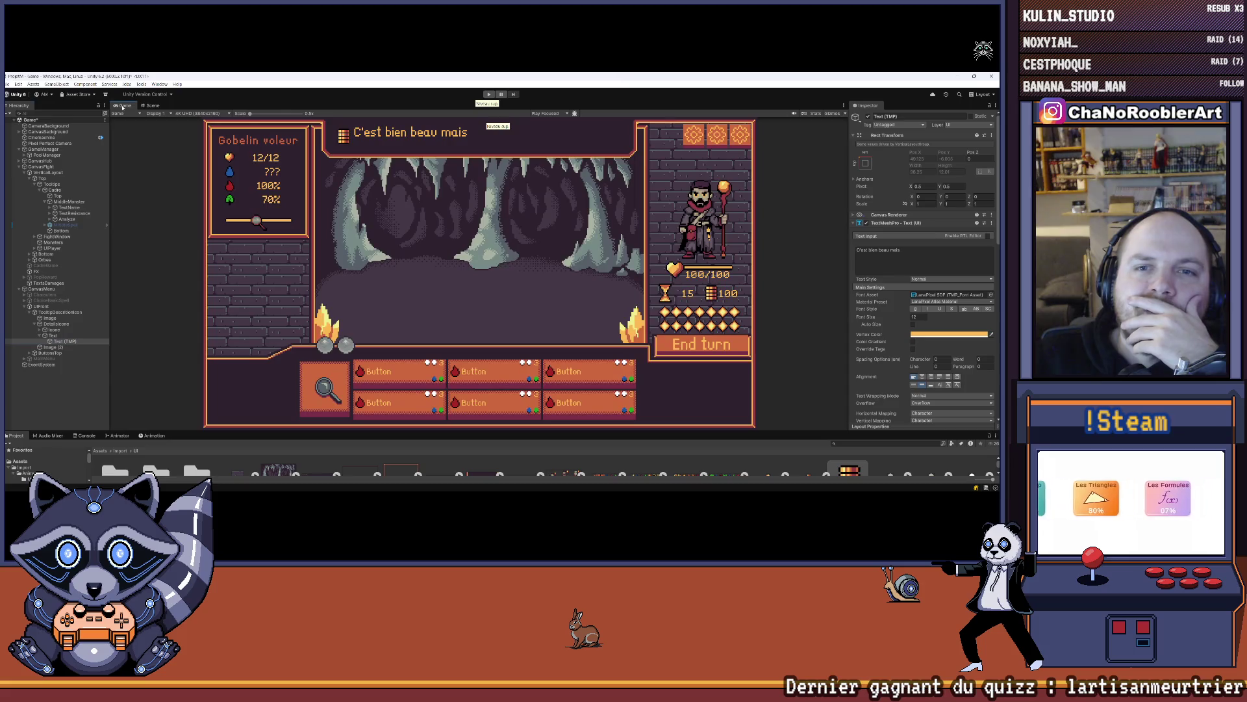
scroll(952, 369, down, 5)
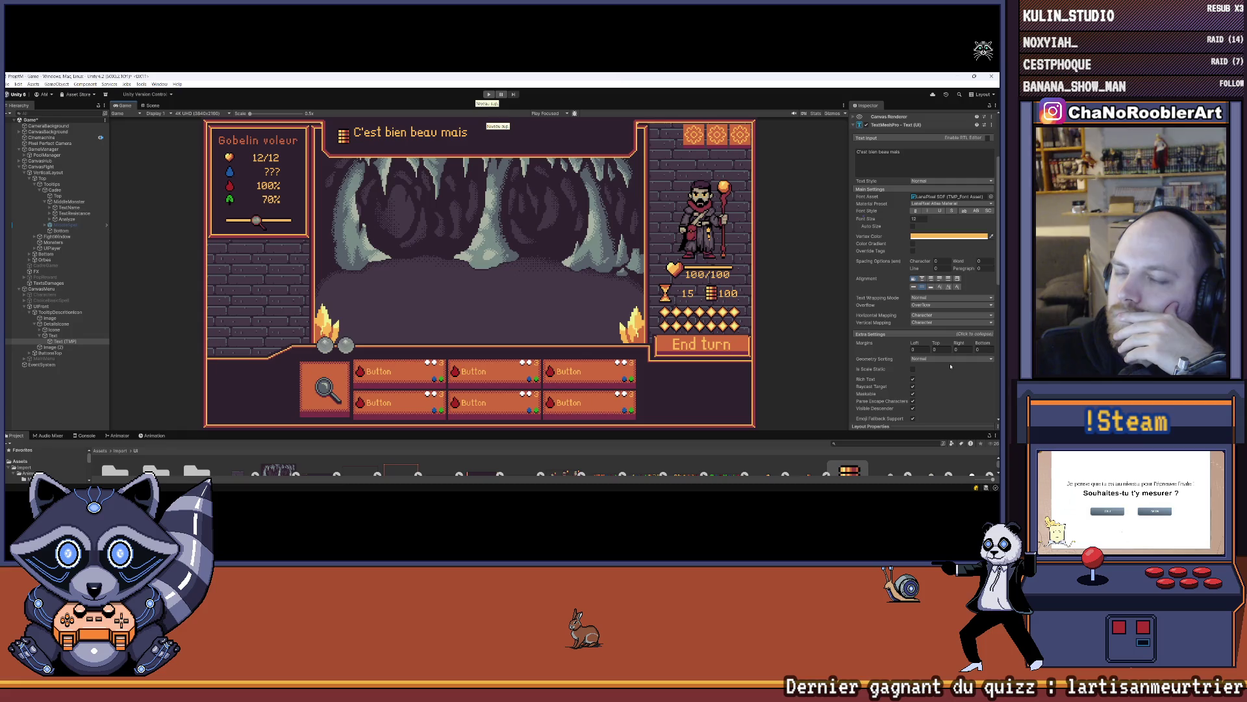
scroll(950, 366, down, 3)
scroll(951, 337, up, 4)
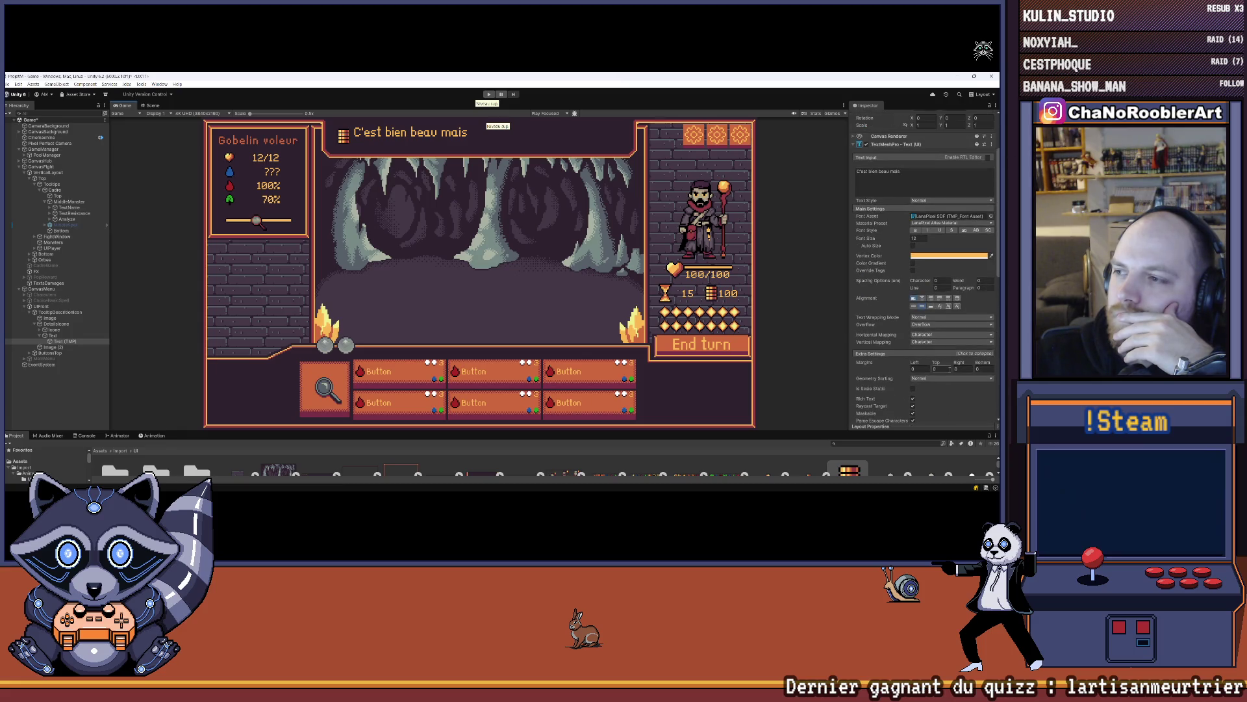
click(920, 357)
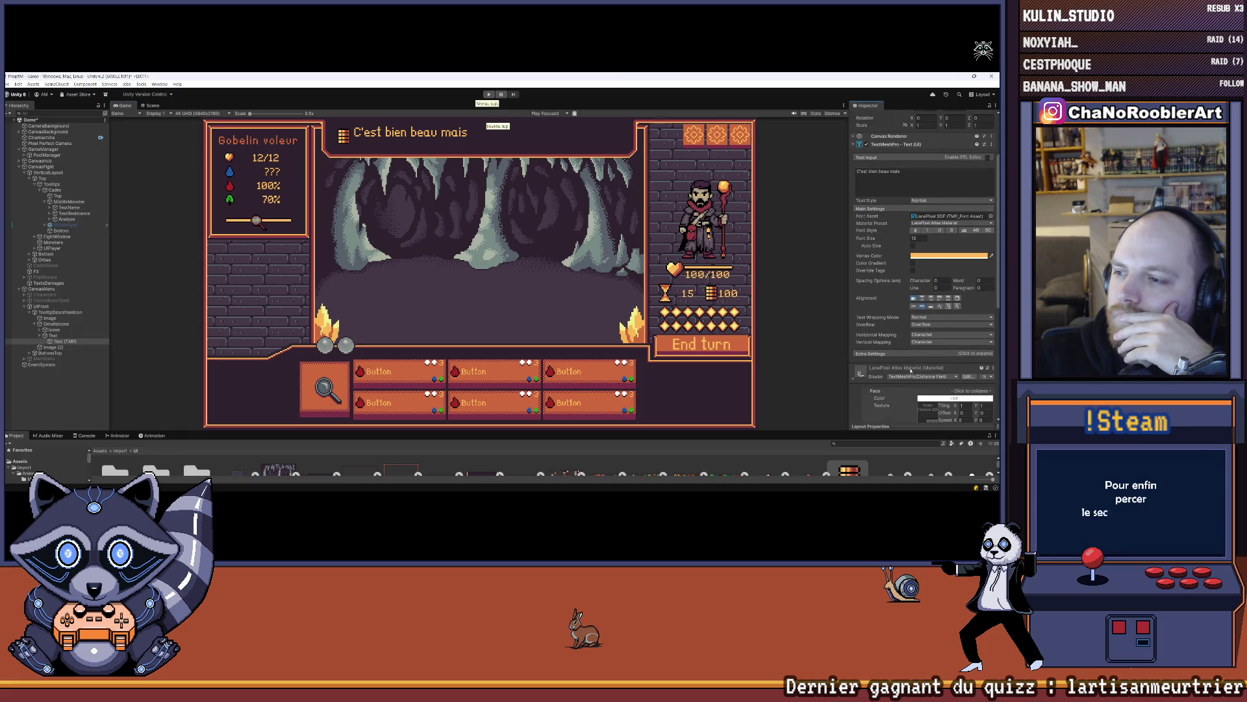
scroll(910, 383, down, 10)
scroll(907, 390, up, 5)
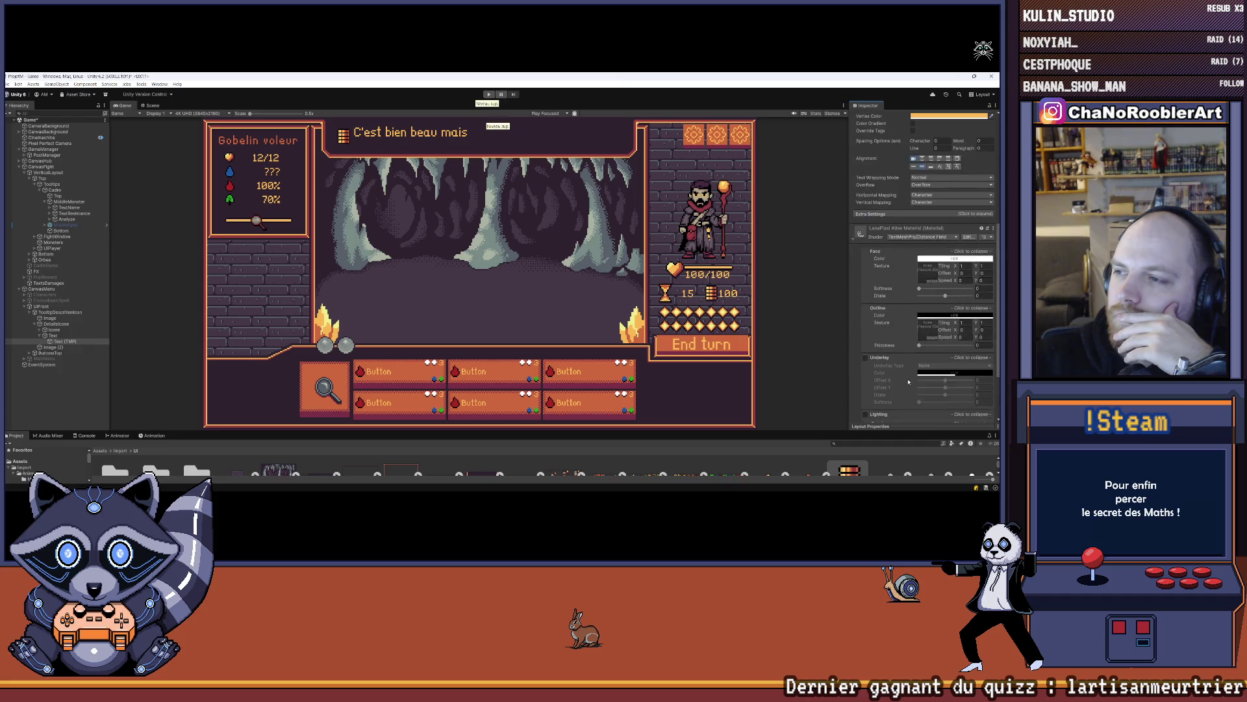
click(870, 234)
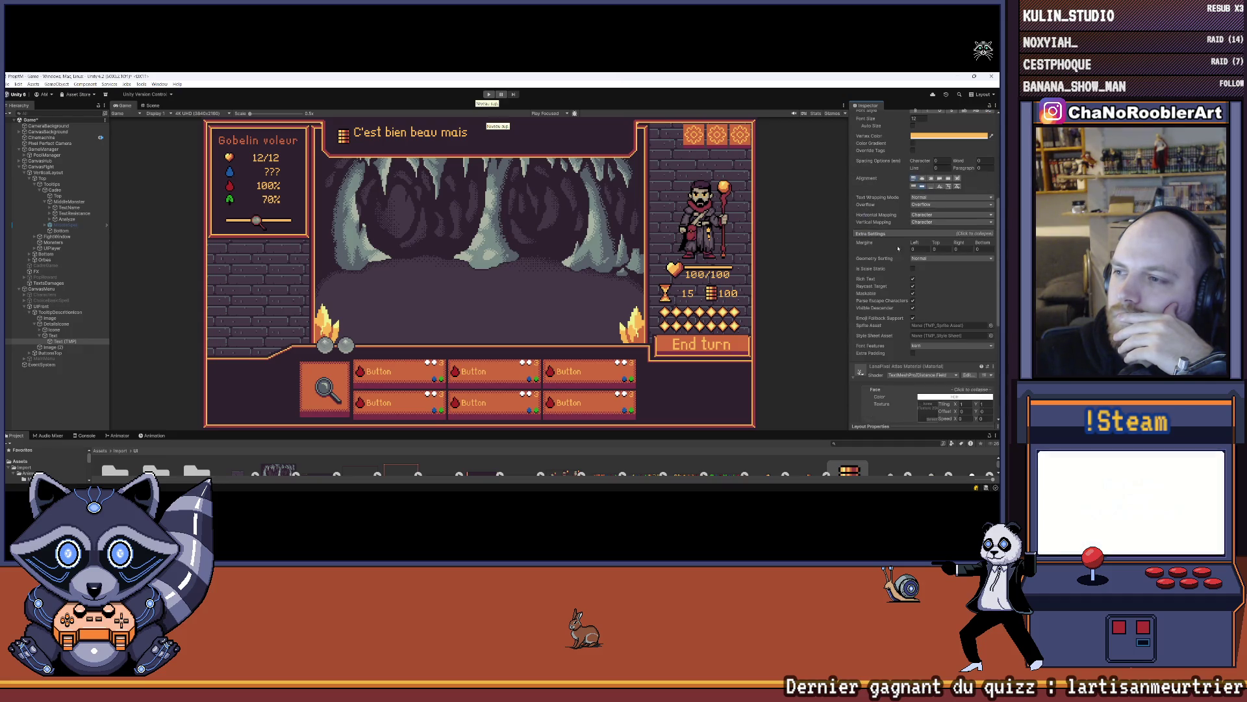
drag(938, 244, 949, 245)
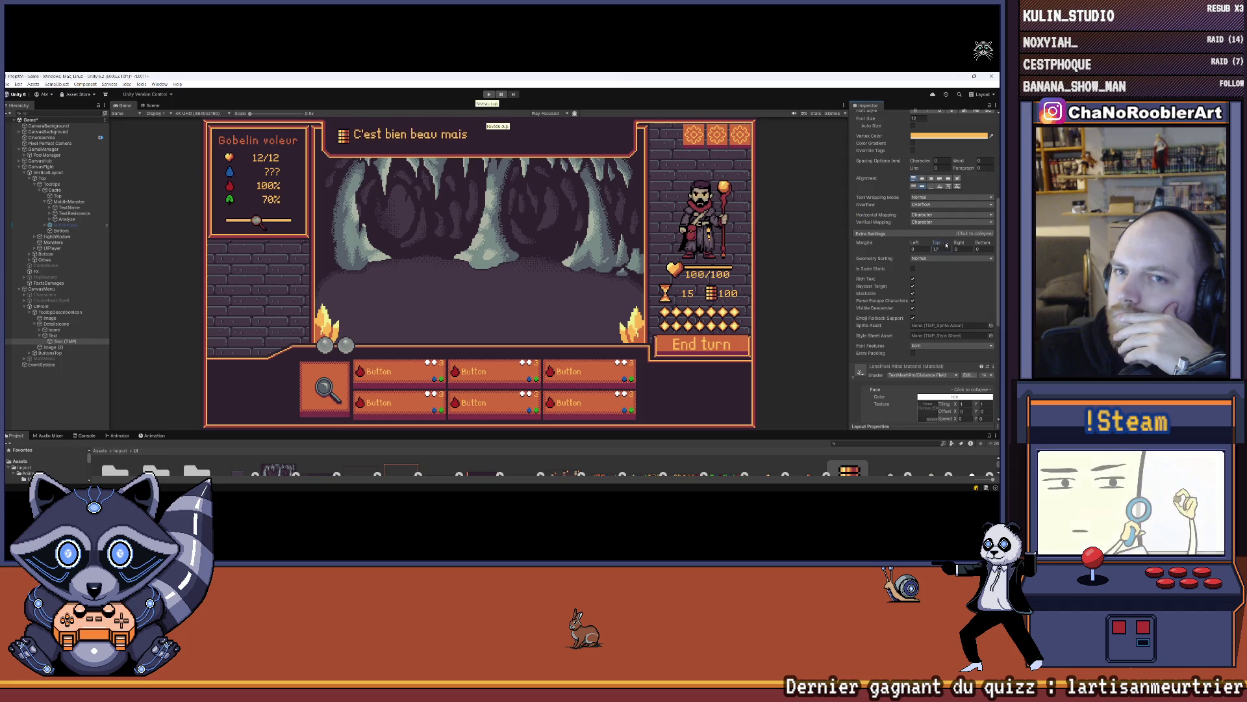
click(942, 249)
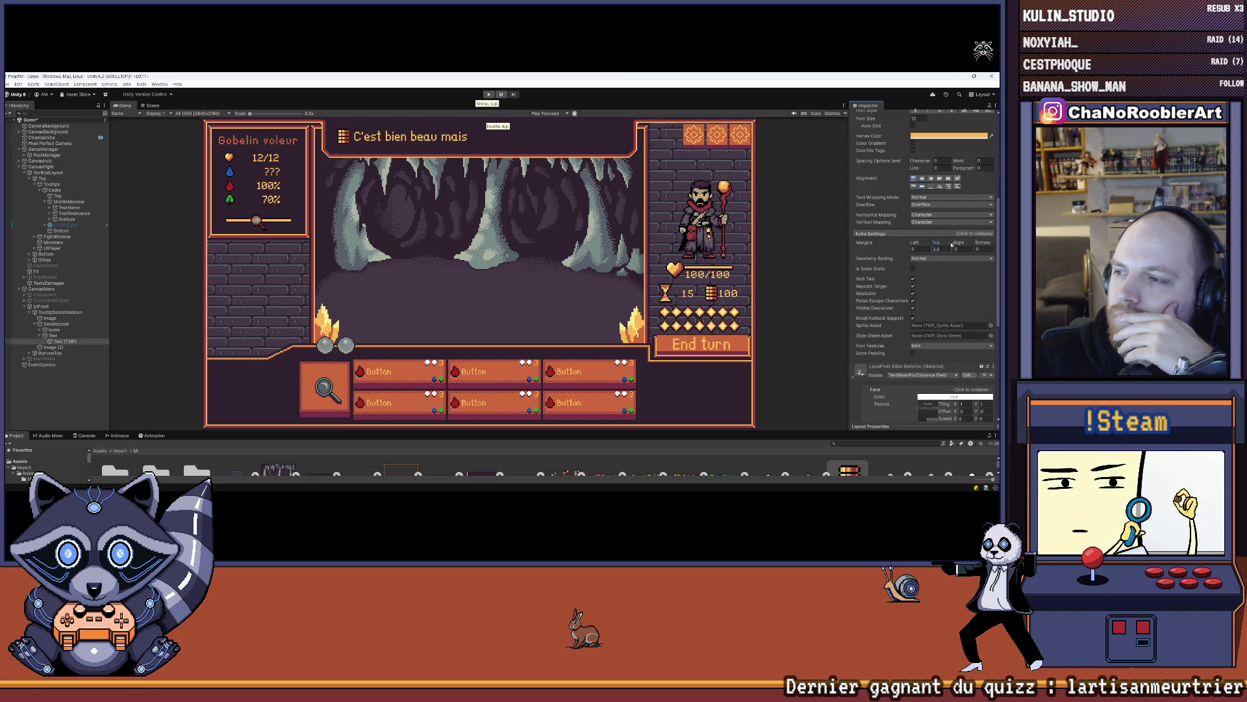
text(3.4)
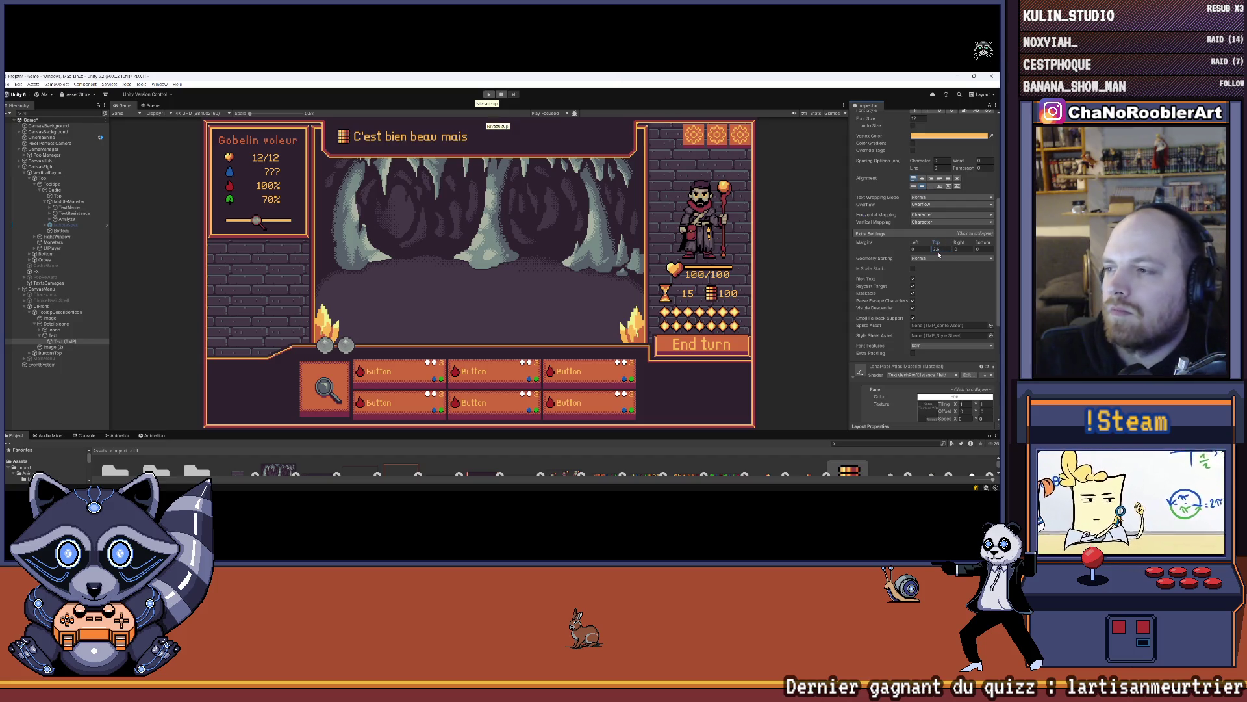
key(BackSpace)
text(5)
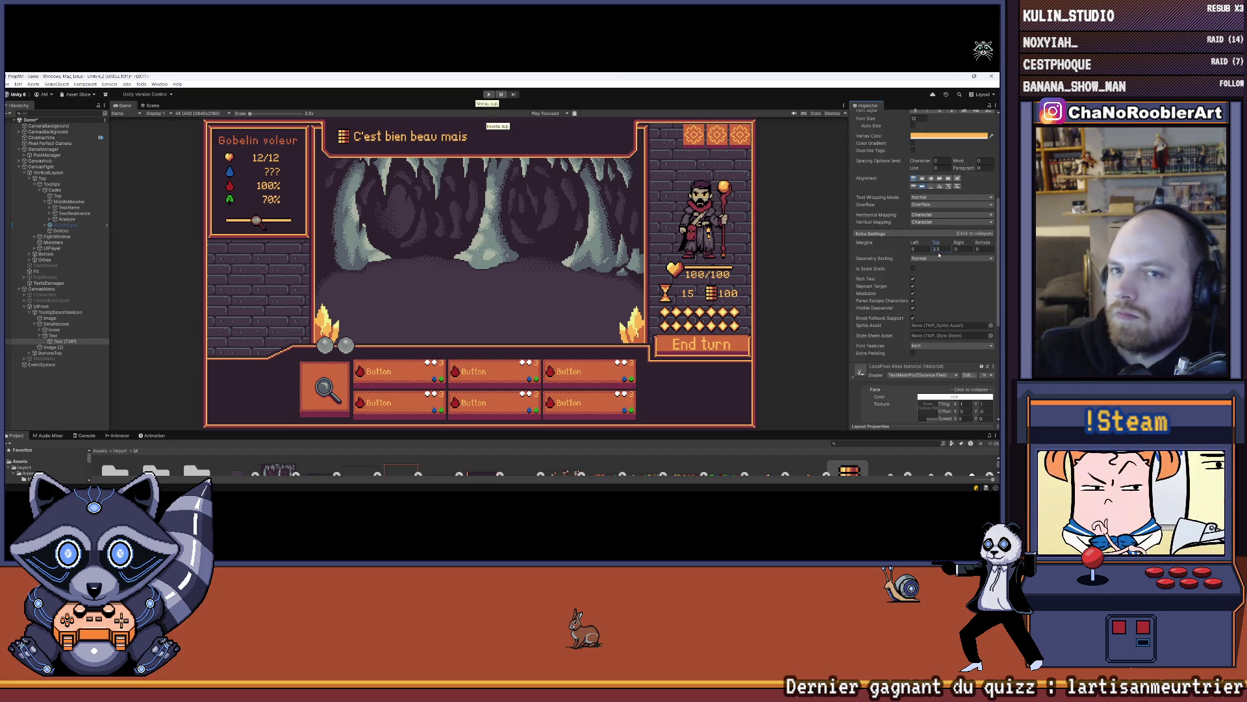
scroll(939, 282, up, 1)
scroll(939, 281, up, 5)
- Append several lines of long filler text after 'C'est bien beau mais'
click(929, 228)
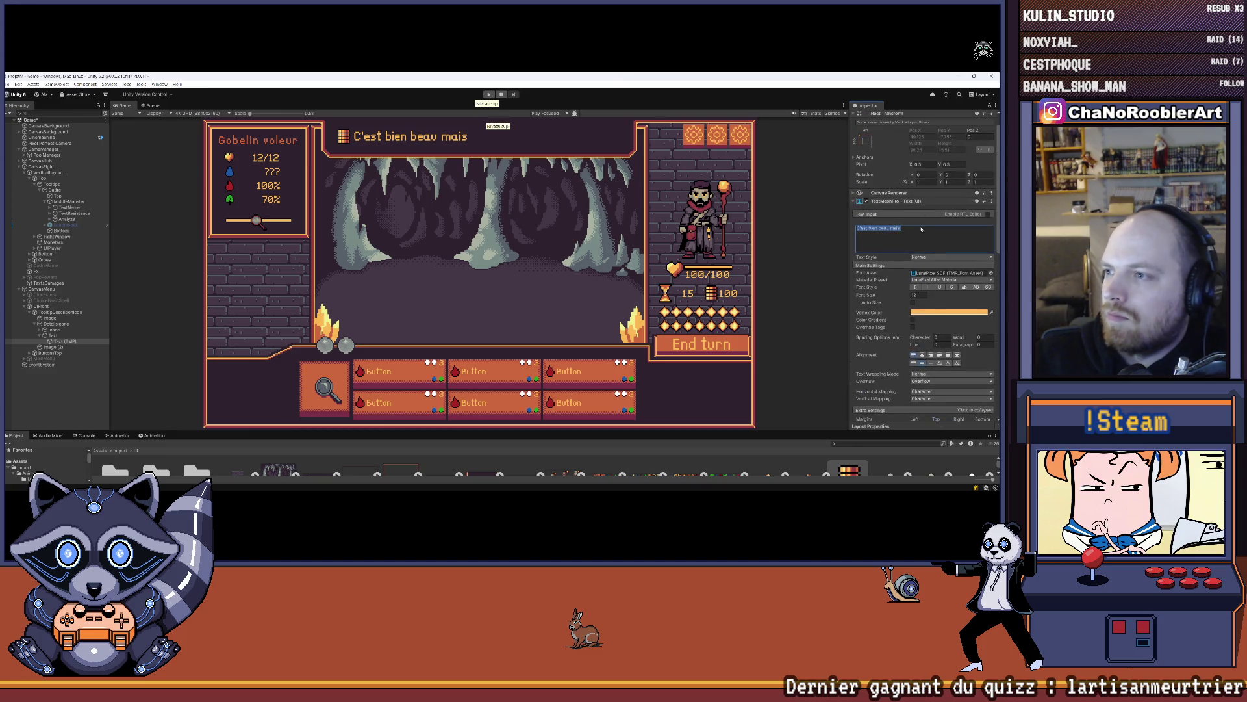
text( fezf,ie,f)
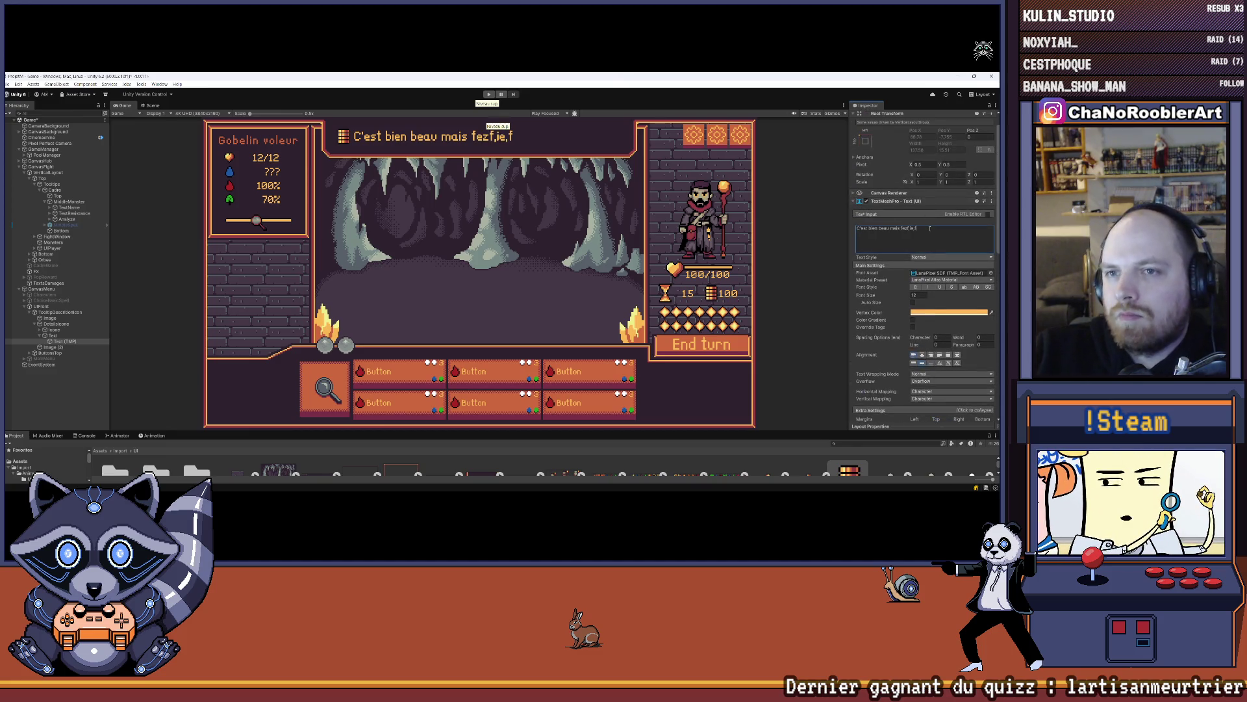
text( eif,e if,eizheuhgu ghurh gehg)
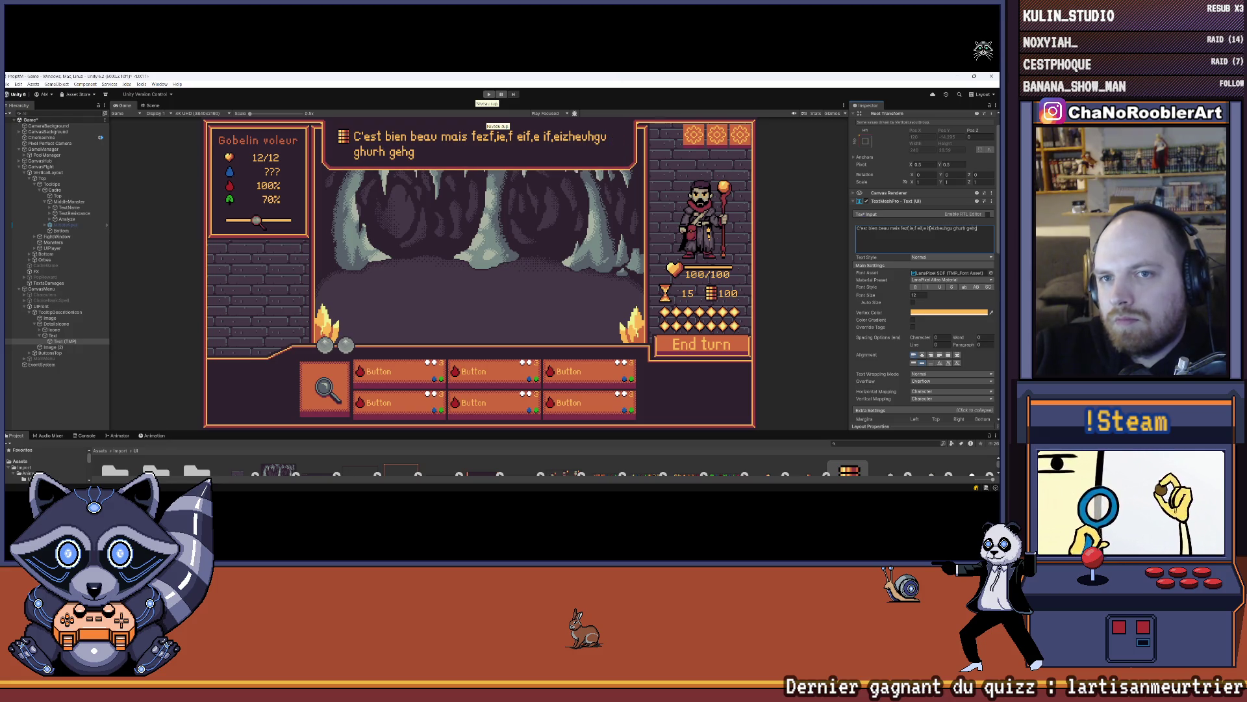
text( urezguh rugh rehguherugh uh)
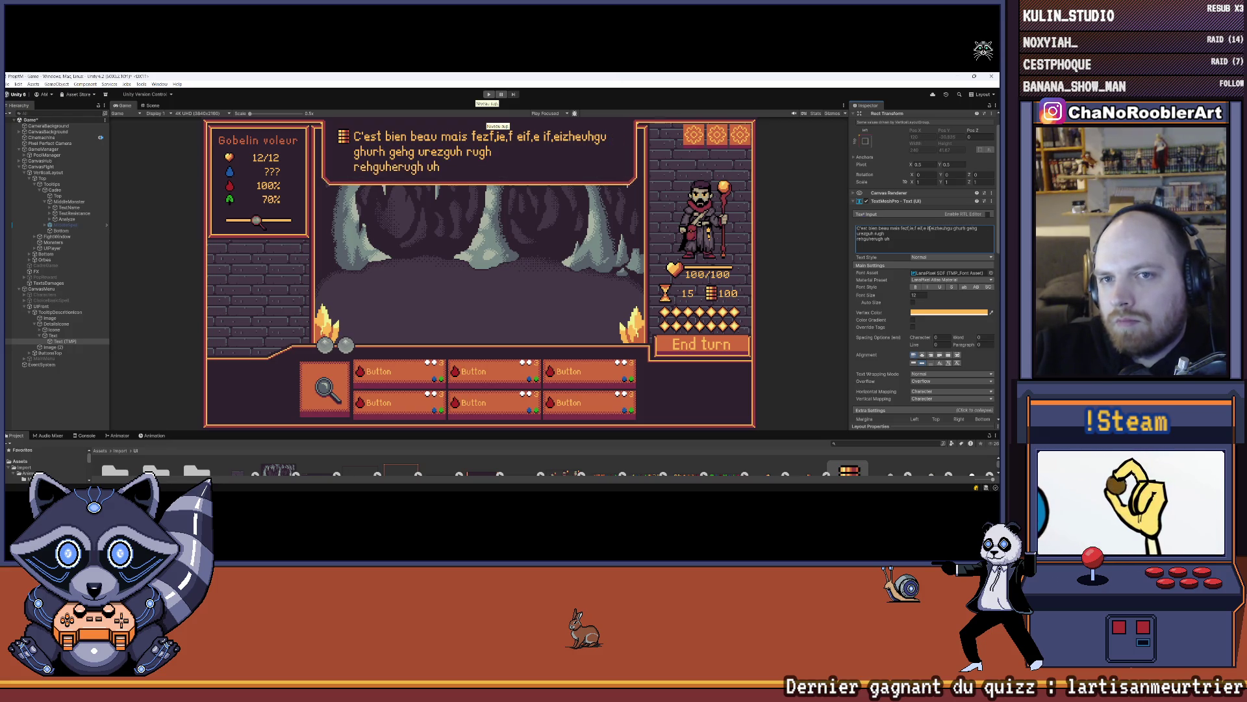
key(Return)
text(rughz eurh guh)
key(Return)
text(uhgre ugze)
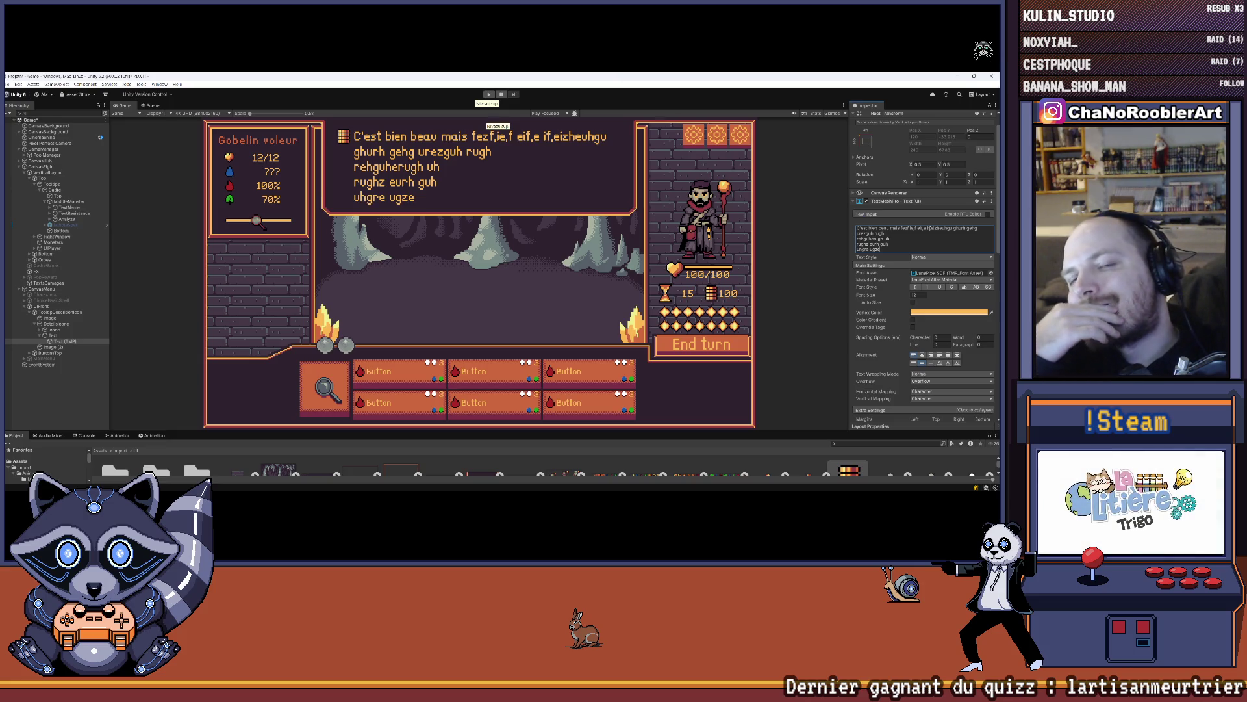
text(berf)
key(Return)
text(gzeirgjzeoi)
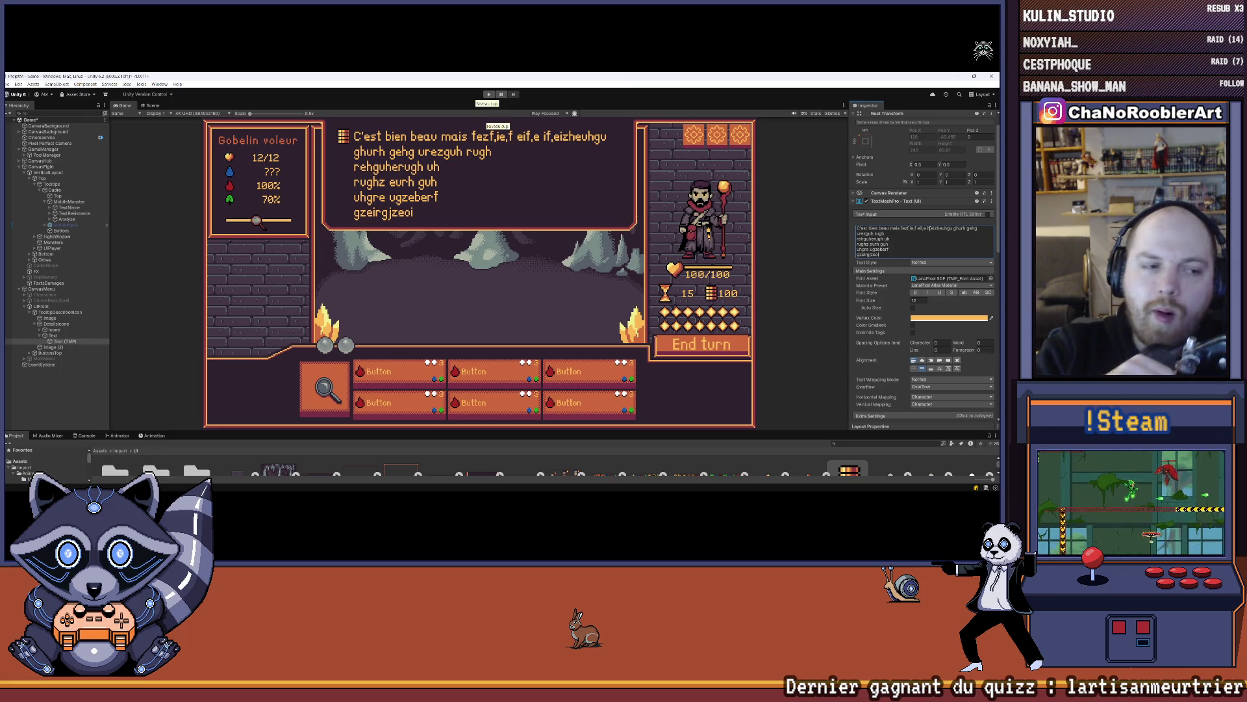
- Delete the extra filler lines and remove the two commas from 'fezf,ie,f eif,e'
drag(891, 257, 853, 237)
key(BackSpace)
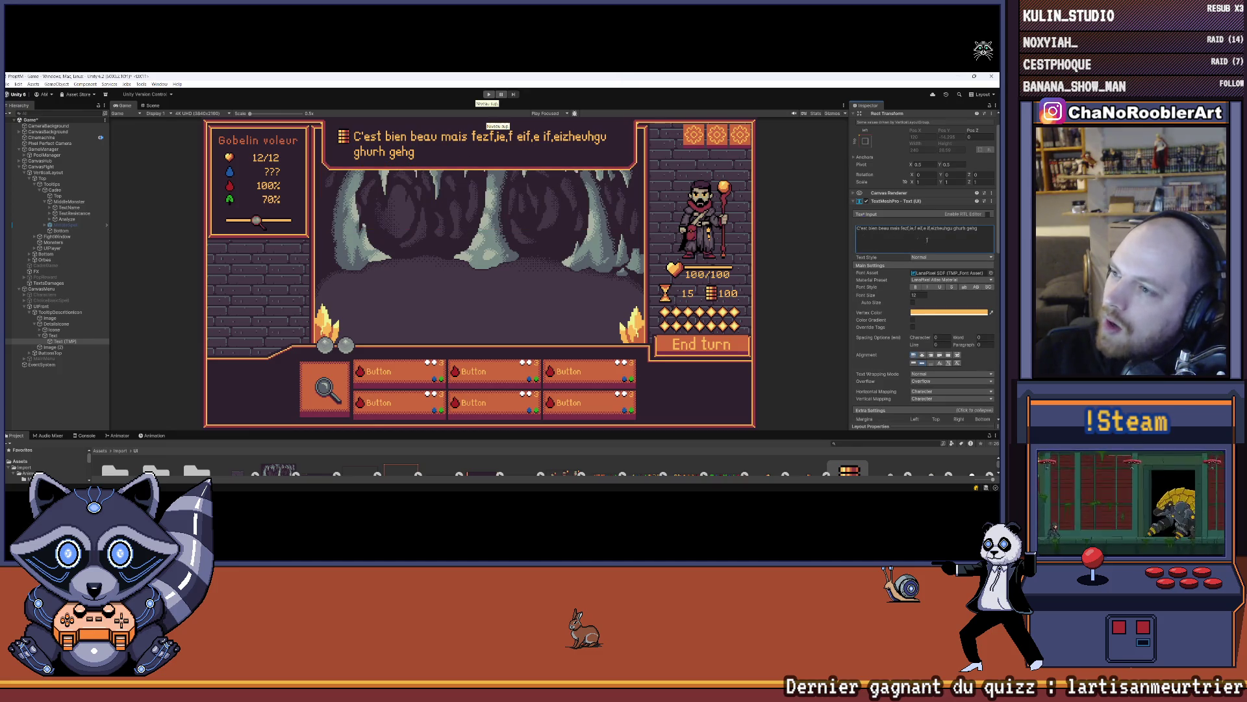
click(913, 230)
key(BackSpace)
key(BackSpace)
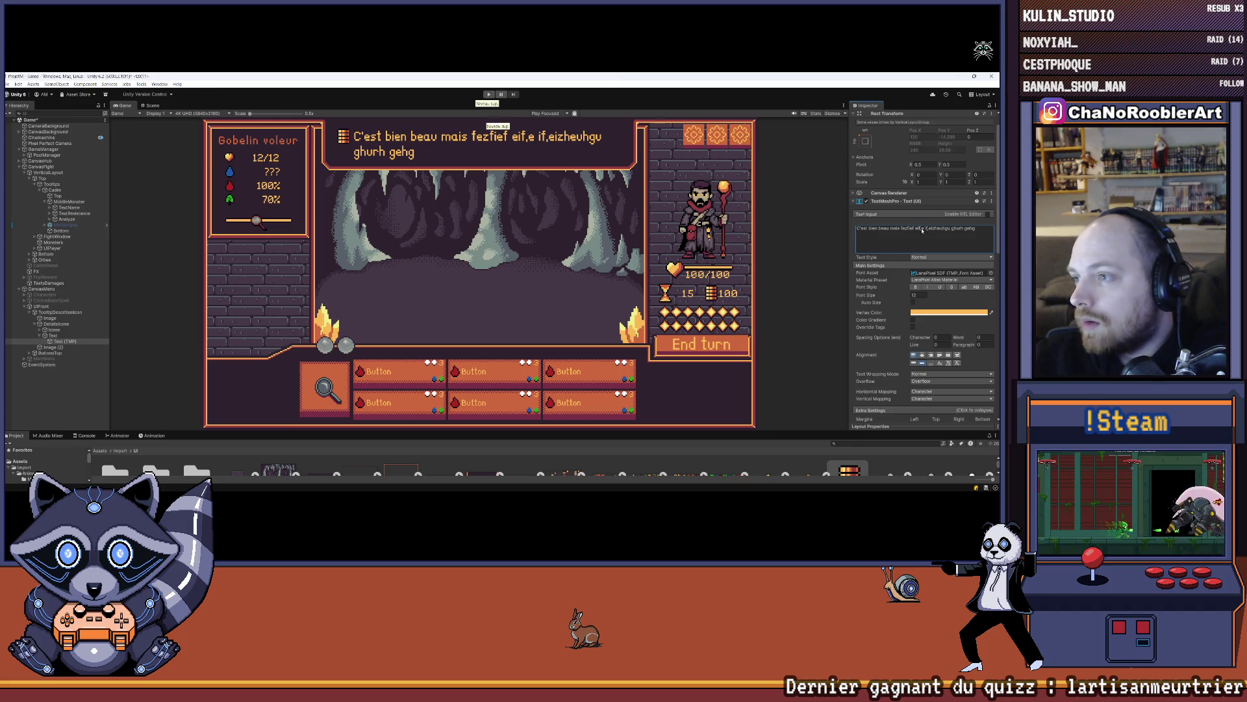
key(BackSpace)
key(BackSpace)
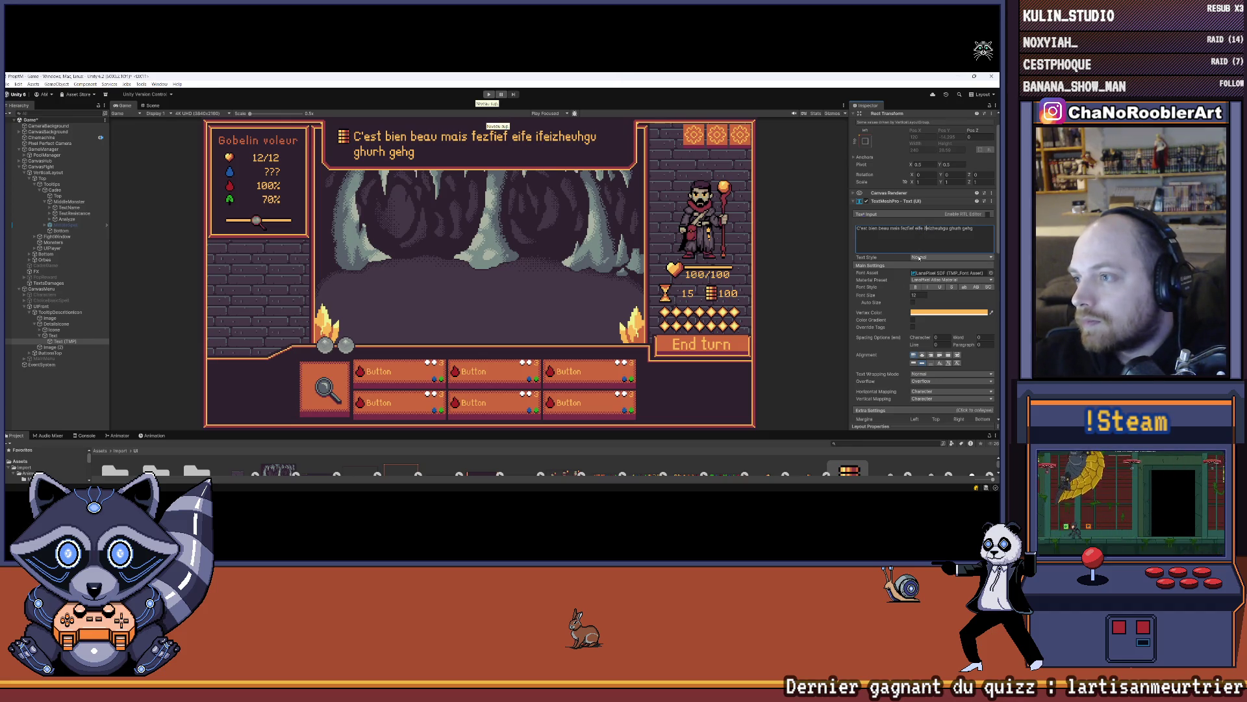
- Set the tooltip text's font size to 8
double_click(919, 295)
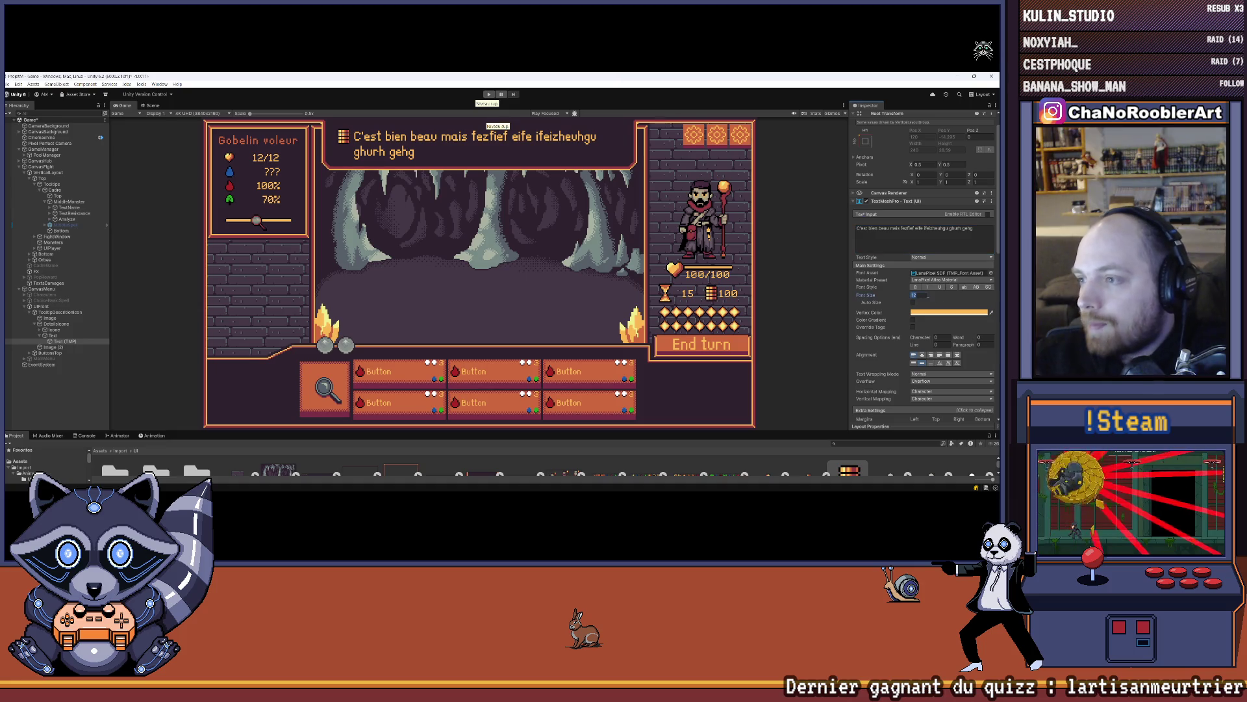
text(8)
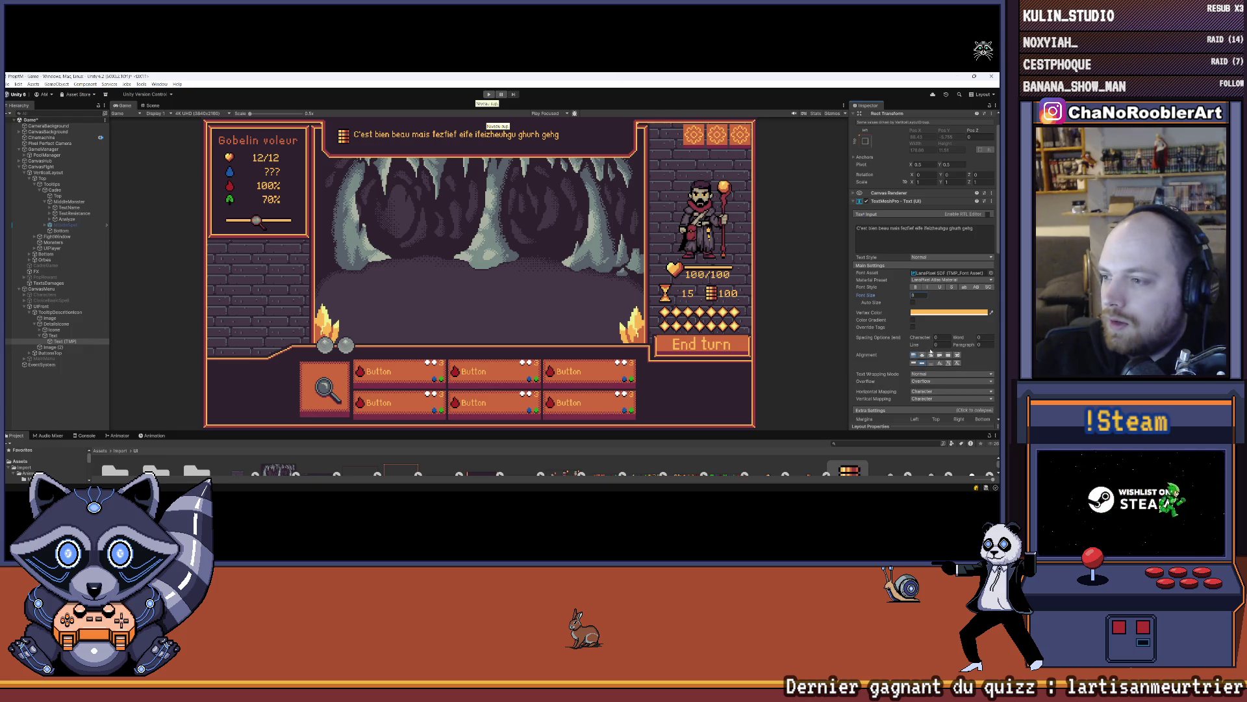
scroll(914, 411, down, 3)
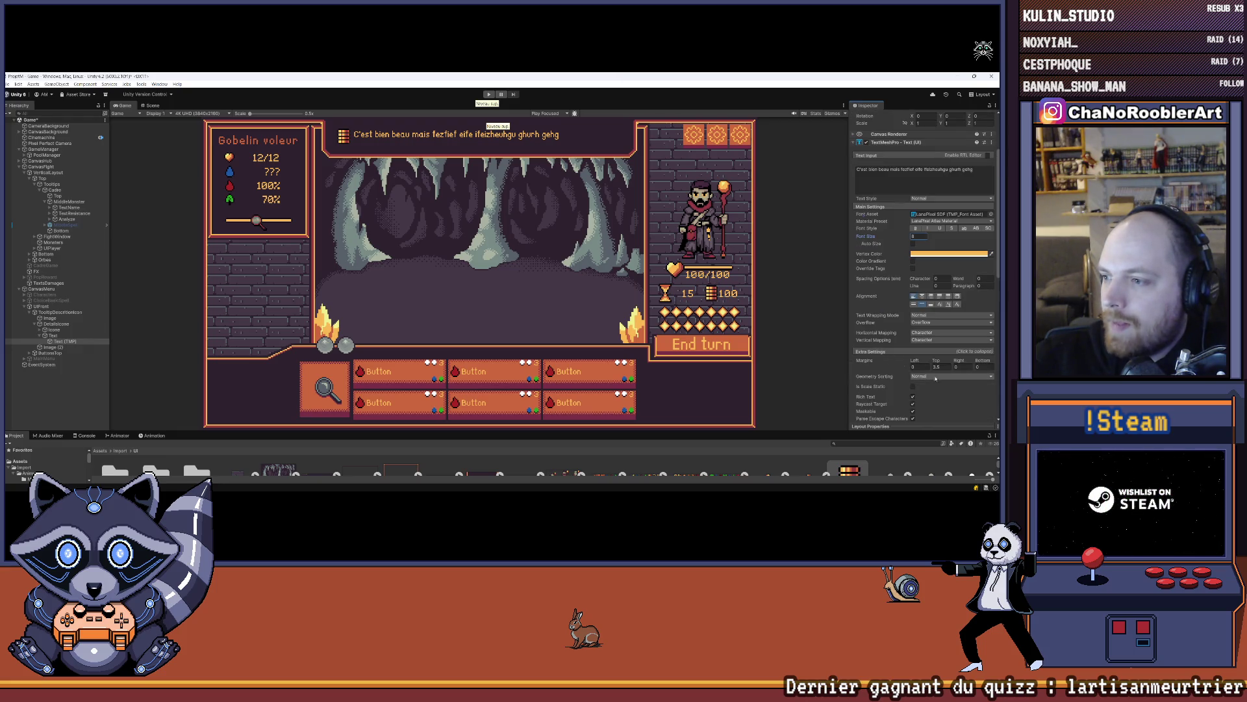
- Set the tooltip text's top margin to 5.1
drag(938, 361, 963, 367)
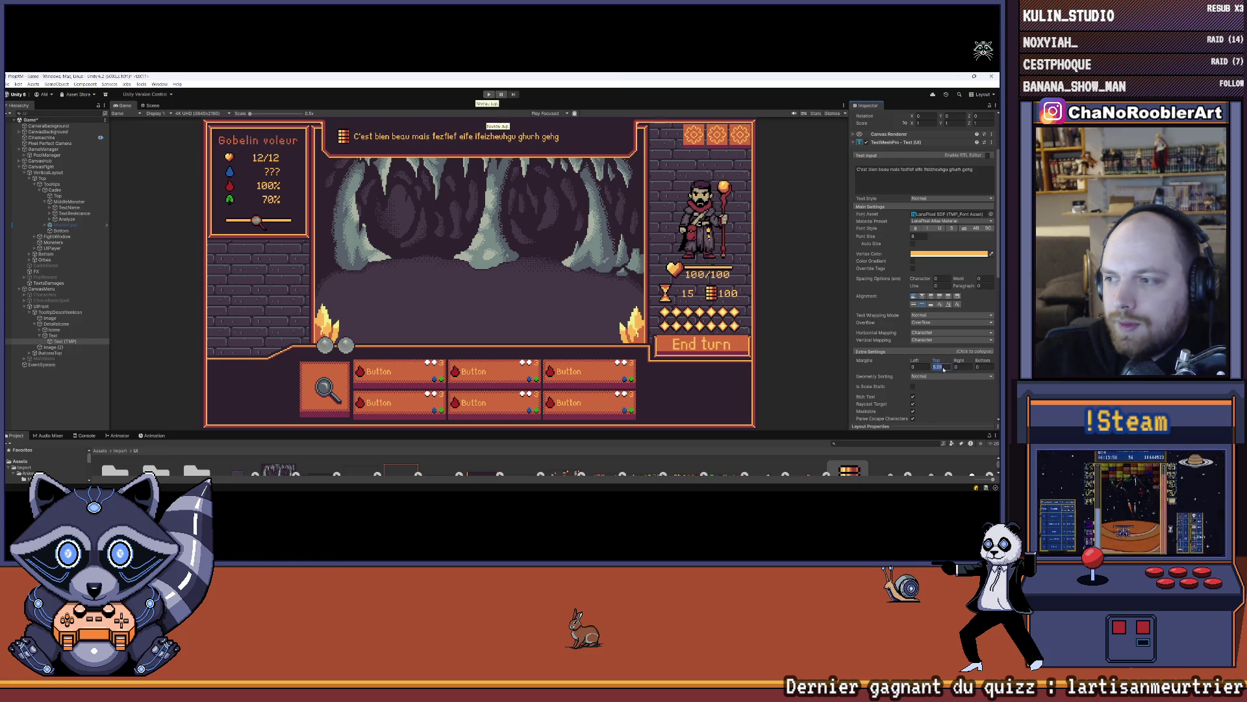
click(939, 367)
text(5.1)
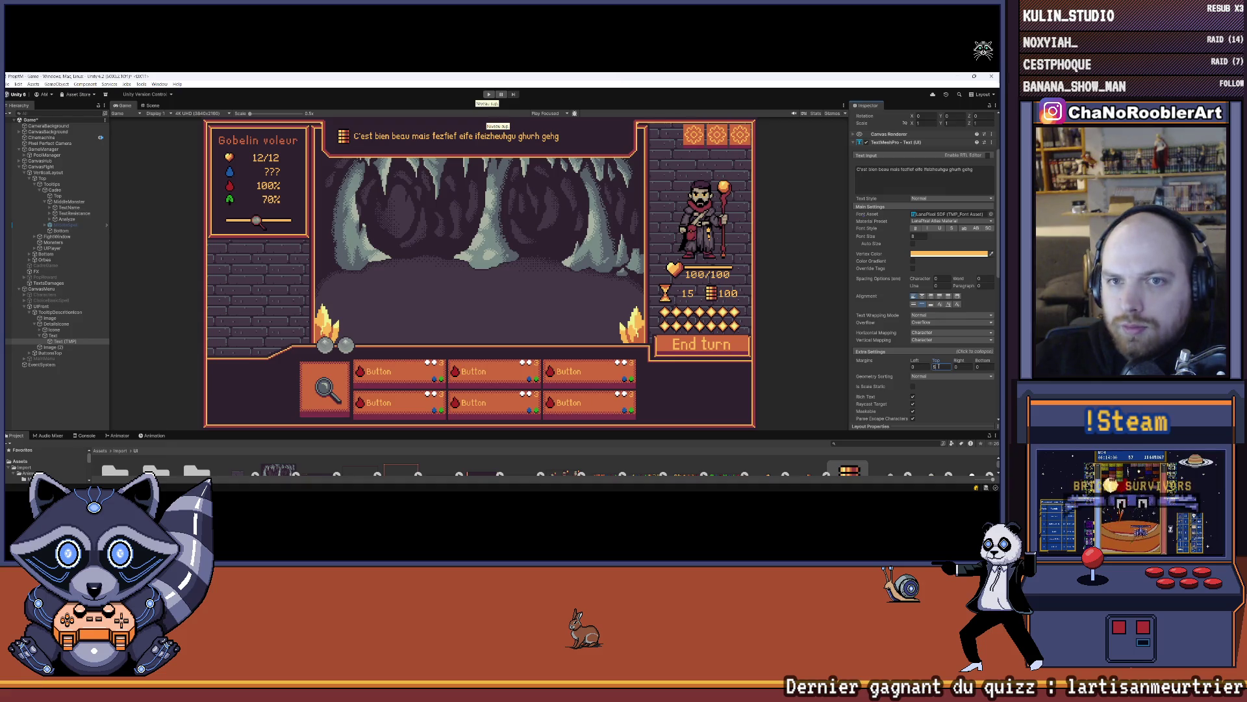
- Deselect the text object and enlarge the Project assets panel
click(75, 397)
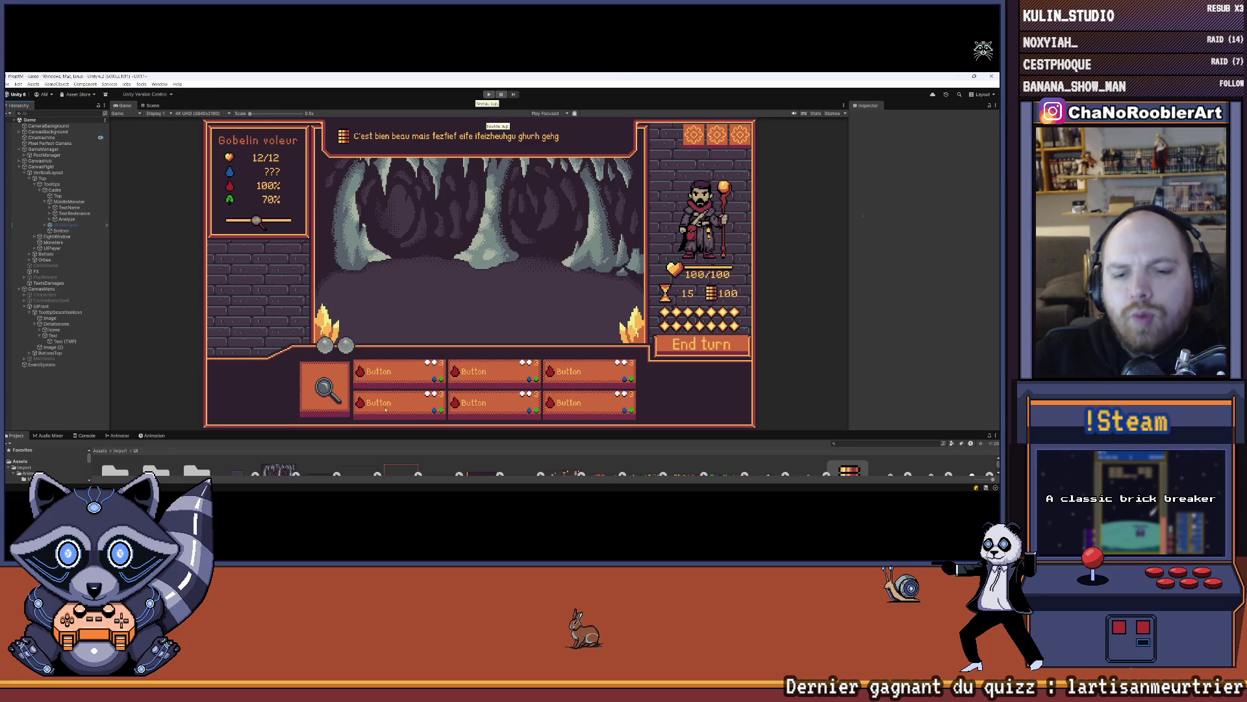
mouse_move(428, 431)
mouse_down()
mouse_move(428, 388)
mouse_move(428, 404)
mouse_up()
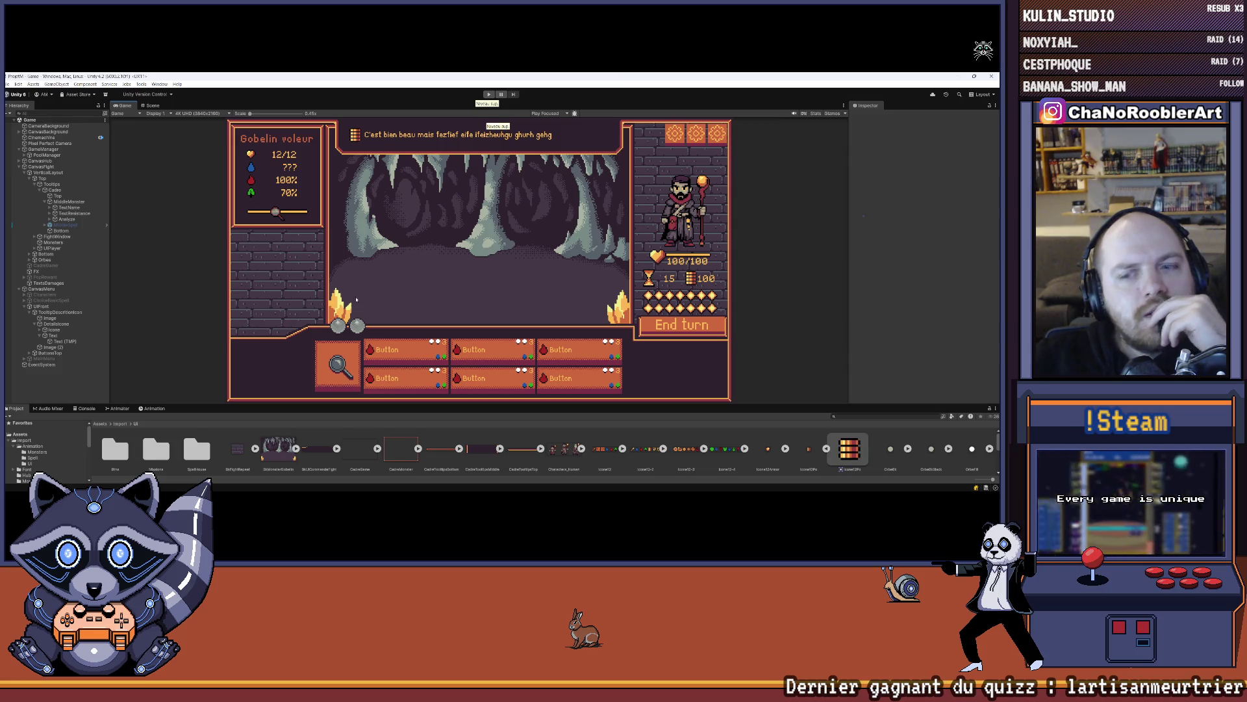
drag(358, 404, 358, 356)
- Set the Icone Image's source to the red arrow sprite from Icone12-4, then enlarge the Game view
click(40, 330)
click(41, 330)
click(59, 335)
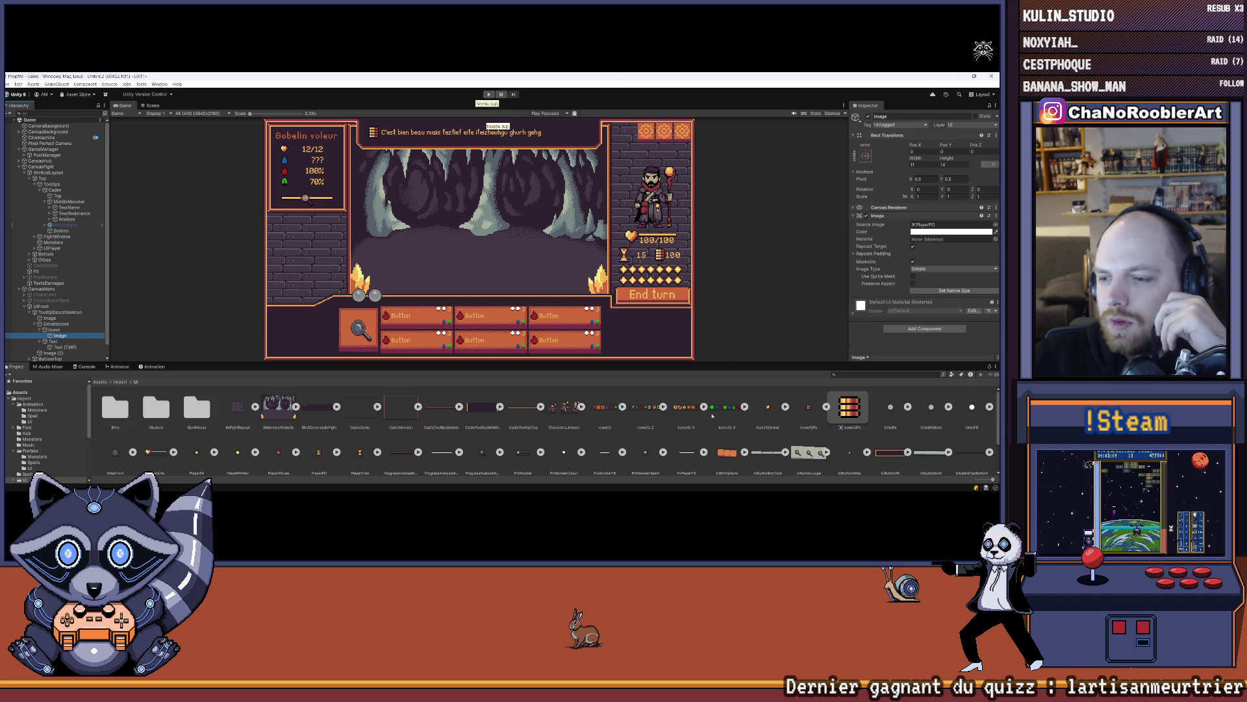
click(745, 406)
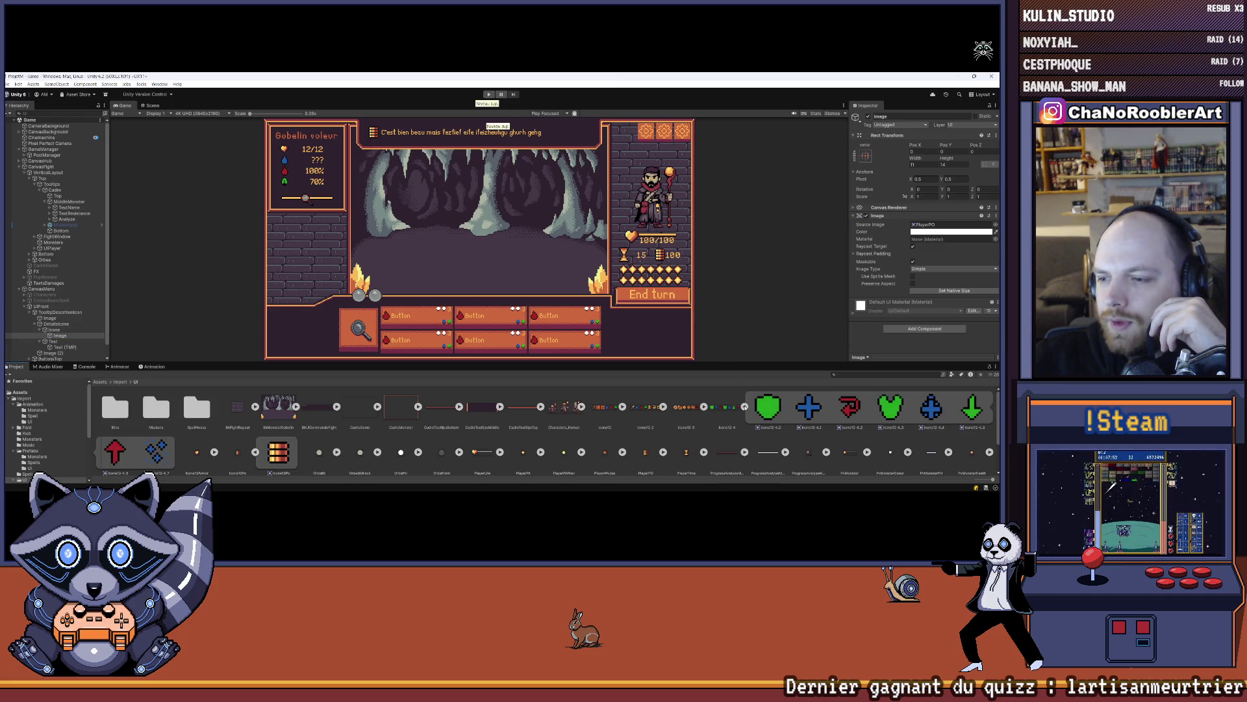
mouse_move(112, 447)
mouse_down()
mouse_move(455, 338)
mouse_move(936, 226)
mouse_up()
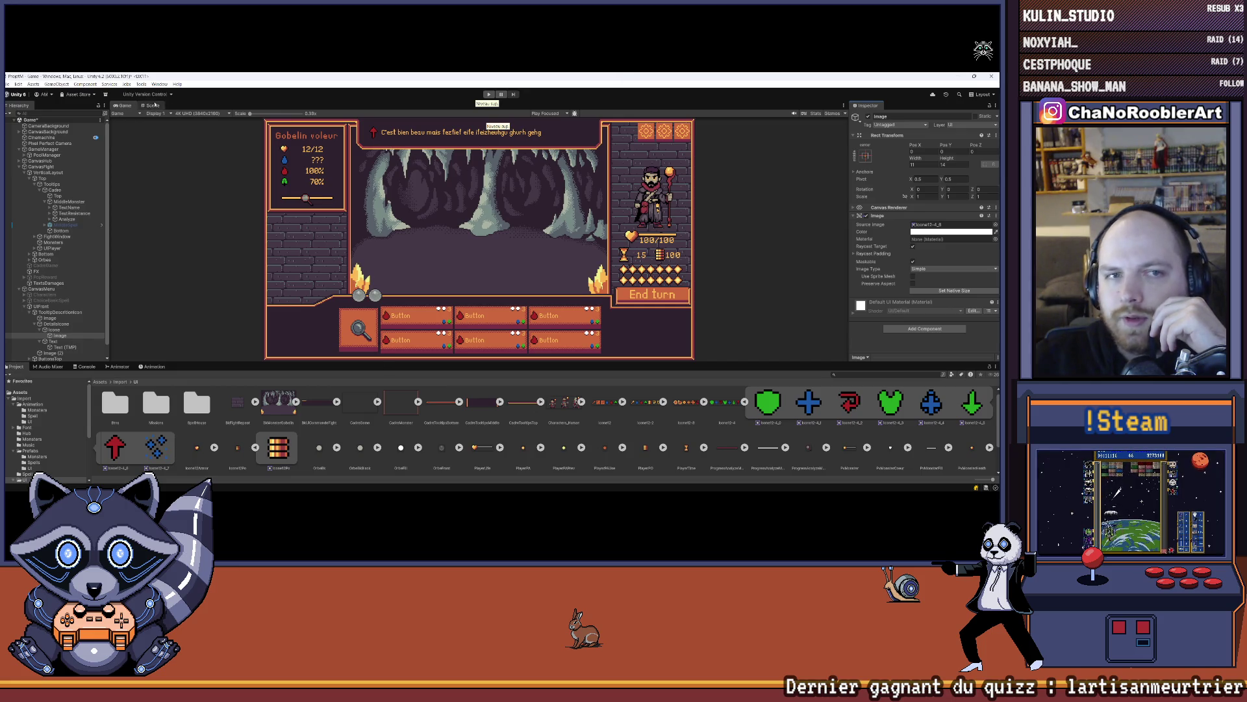
drag(434, 362, 434, 416)
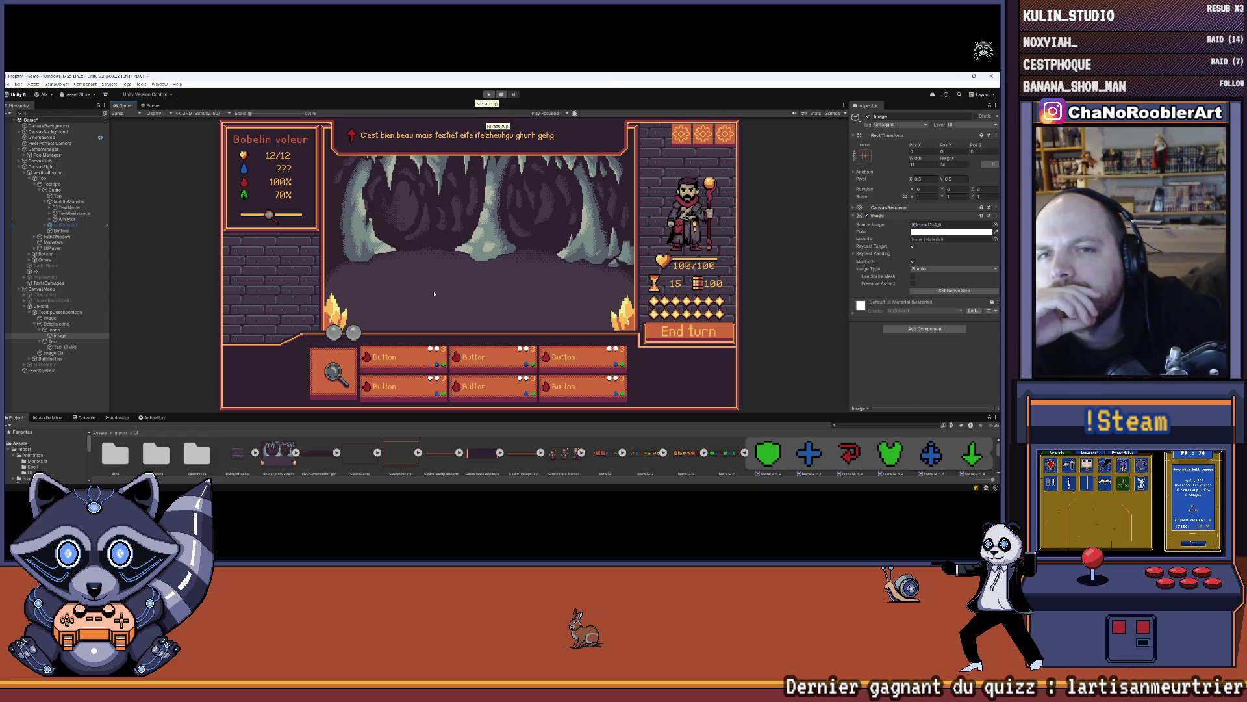
- Deactivate TooltipDescriptionIcon in the Inspector, leaving the tooltip banner hidden after repeated toggling
click(30, 312)
click(54, 313)
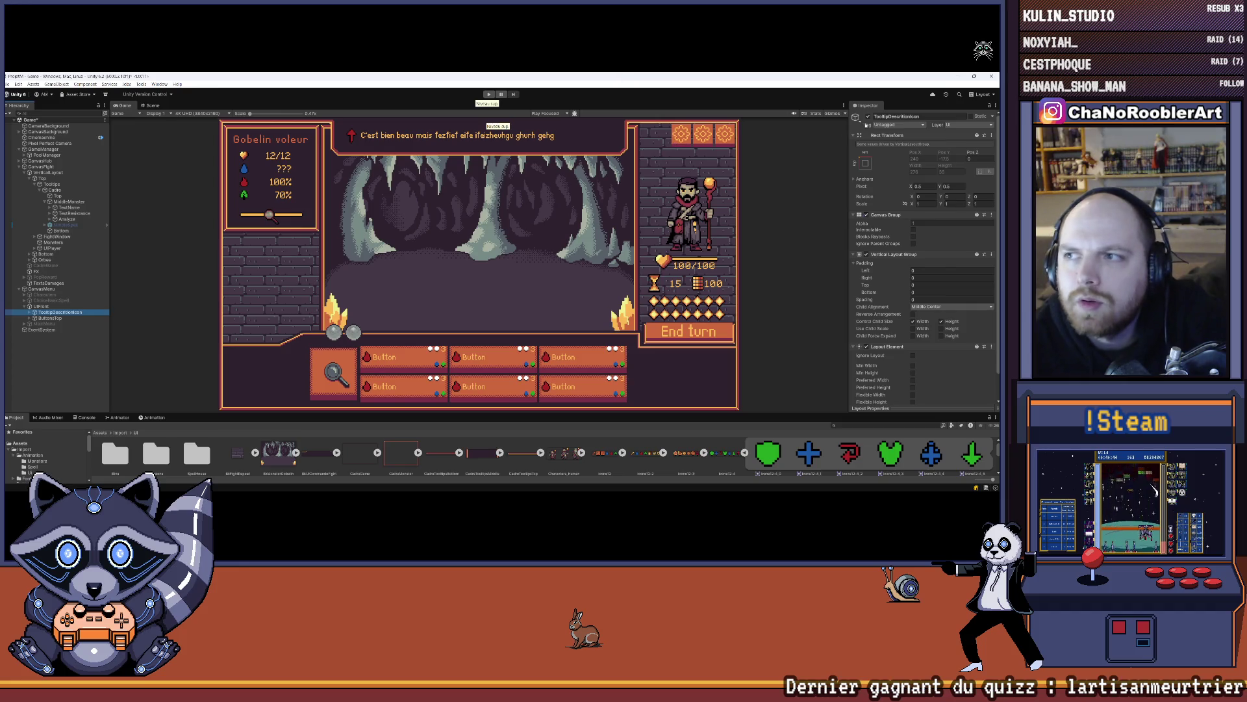
click(868, 116)
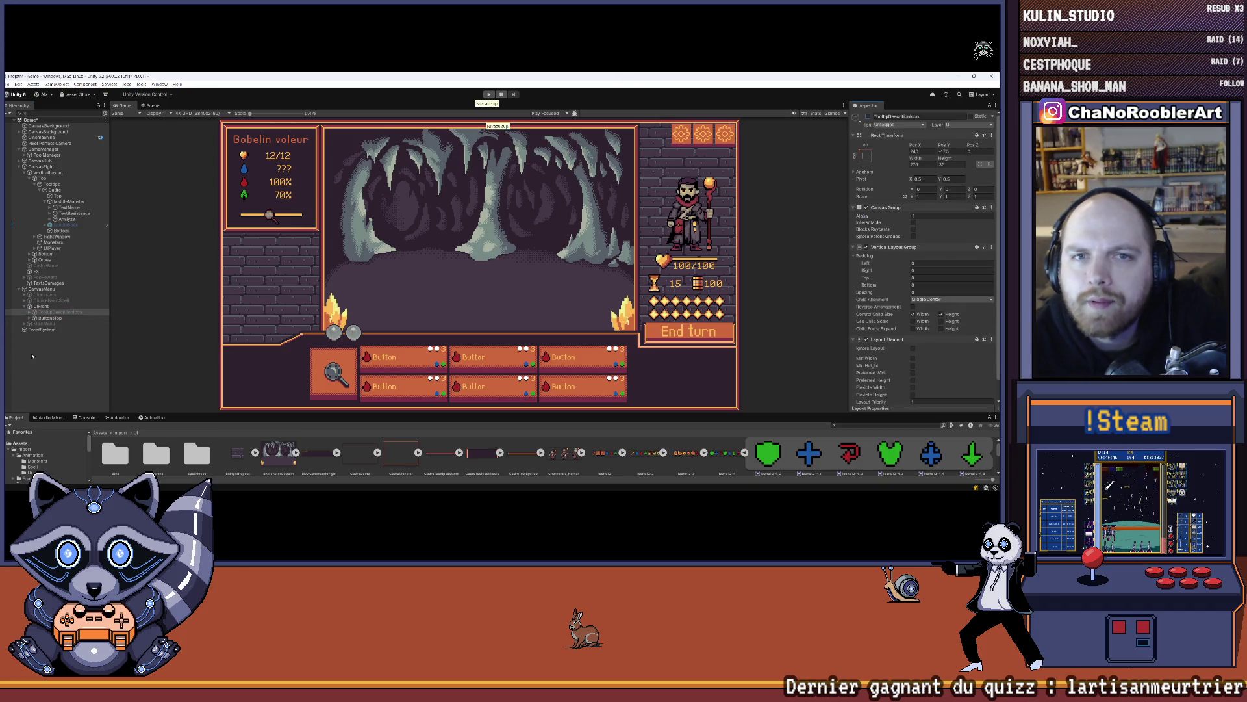
click(55, 312)
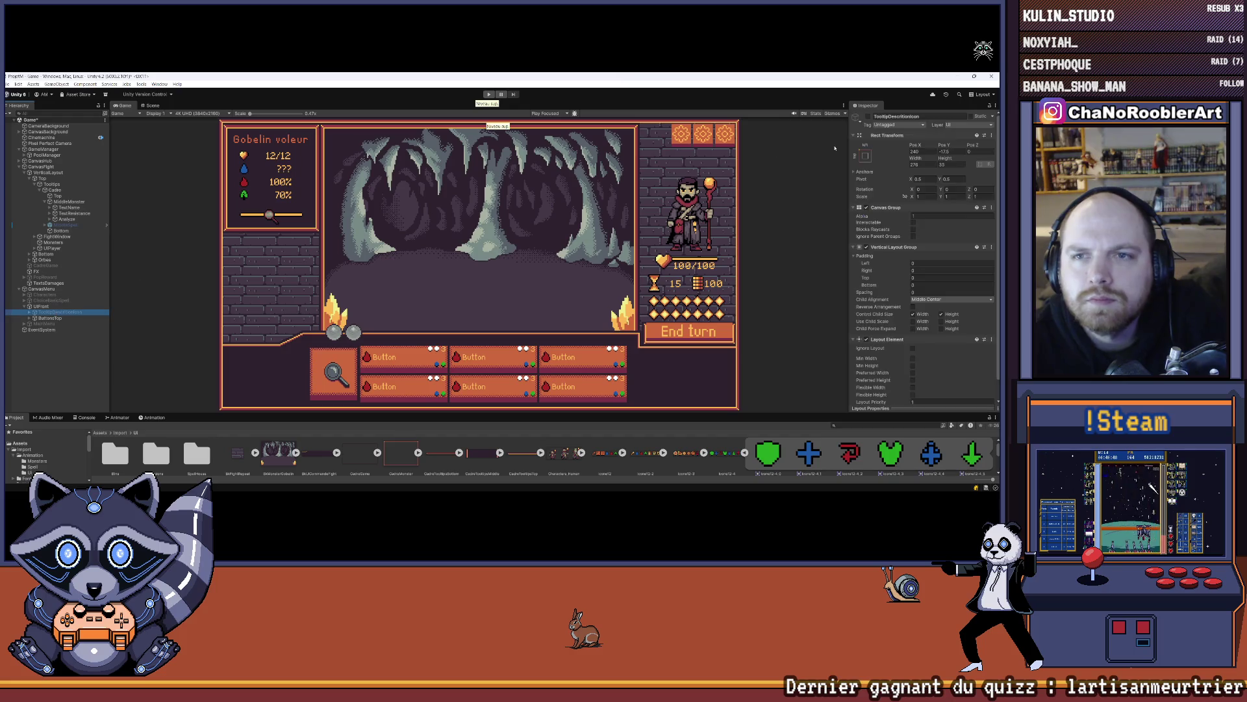
click(868, 116)
click(868, 116)
click(868, 117)
click(867, 116)
click(868, 117)
click(868, 117)
click(868, 117)
click(868, 117)
click(869, 117)
click(869, 118)
click(868, 117)
click(868, 118)
click(869, 118)
click(869, 118)
click(869, 118)
click(868, 118)
click(868, 118)
click(868, 118)
click(868, 117)
click(869, 118)
click(868, 118)
click(868, 117)
click(869, 117)
click(869, 118)
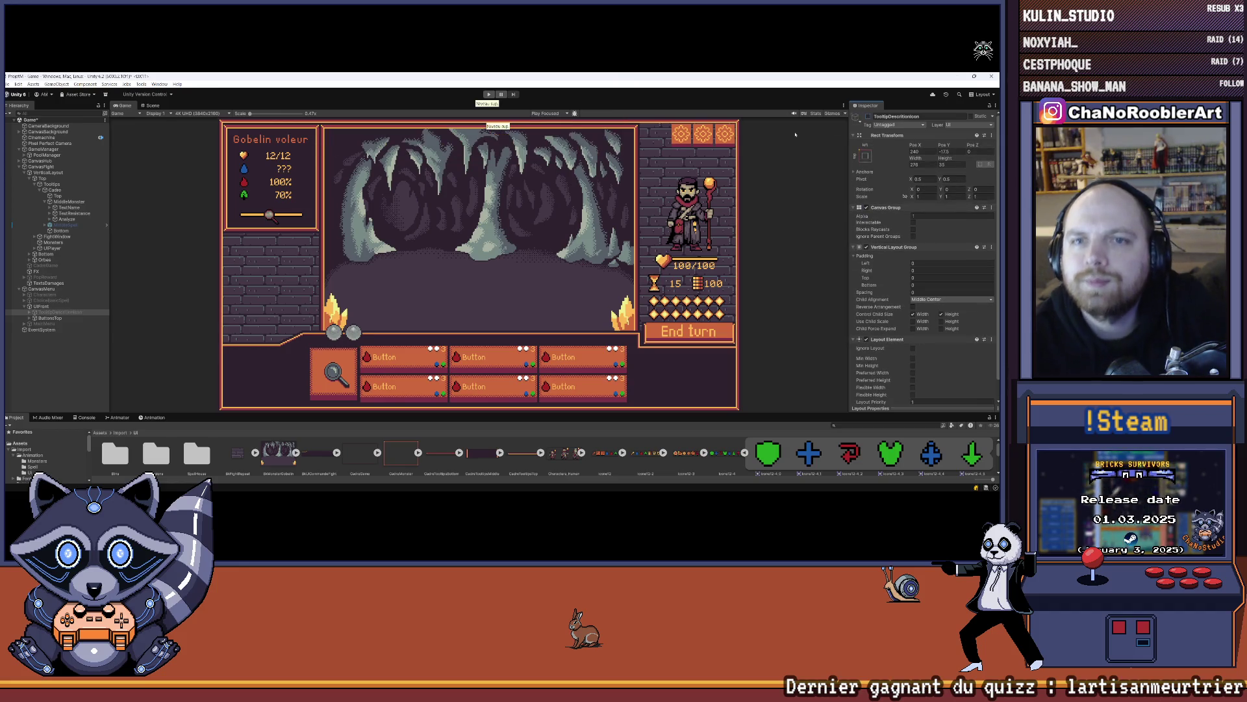
- Deselect everything by clicking empty space in the editor
click(104, 367)
click(9, 83)
click(104, 291)
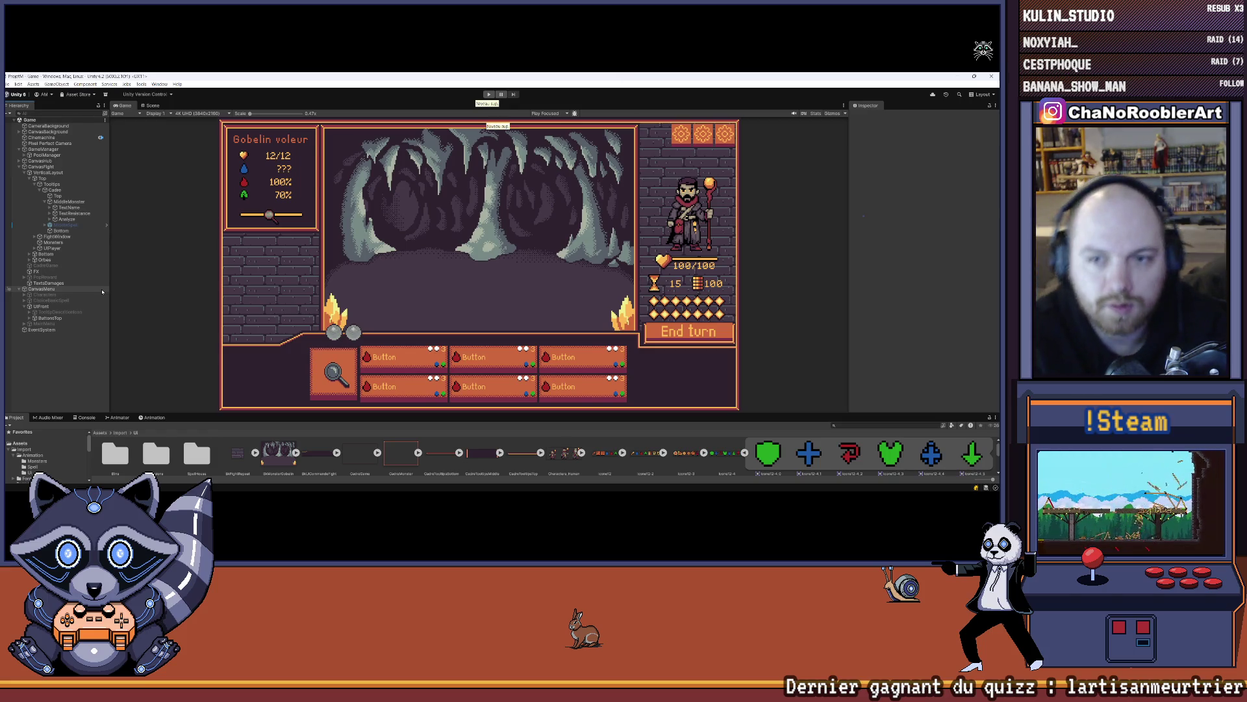
mouse_move(560, 492)
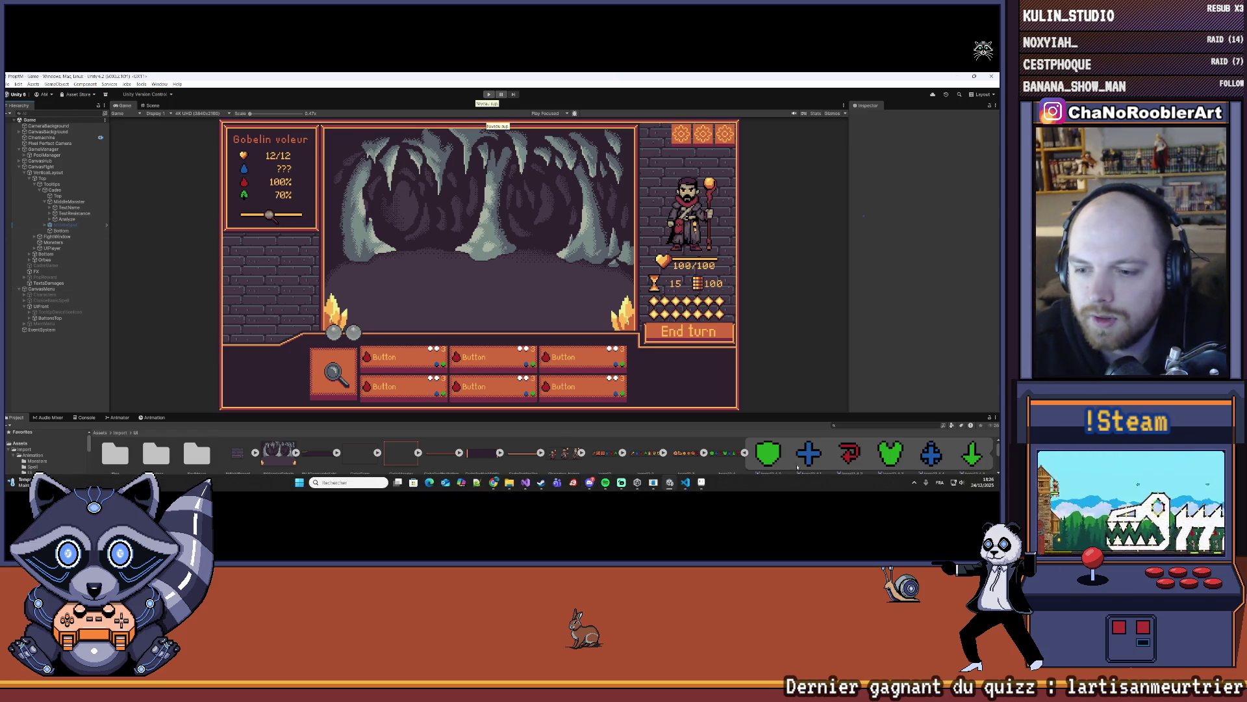
- In Visual Studio's Git Changes panel, enter the commit message 'U cmmag'
click(525, 482)
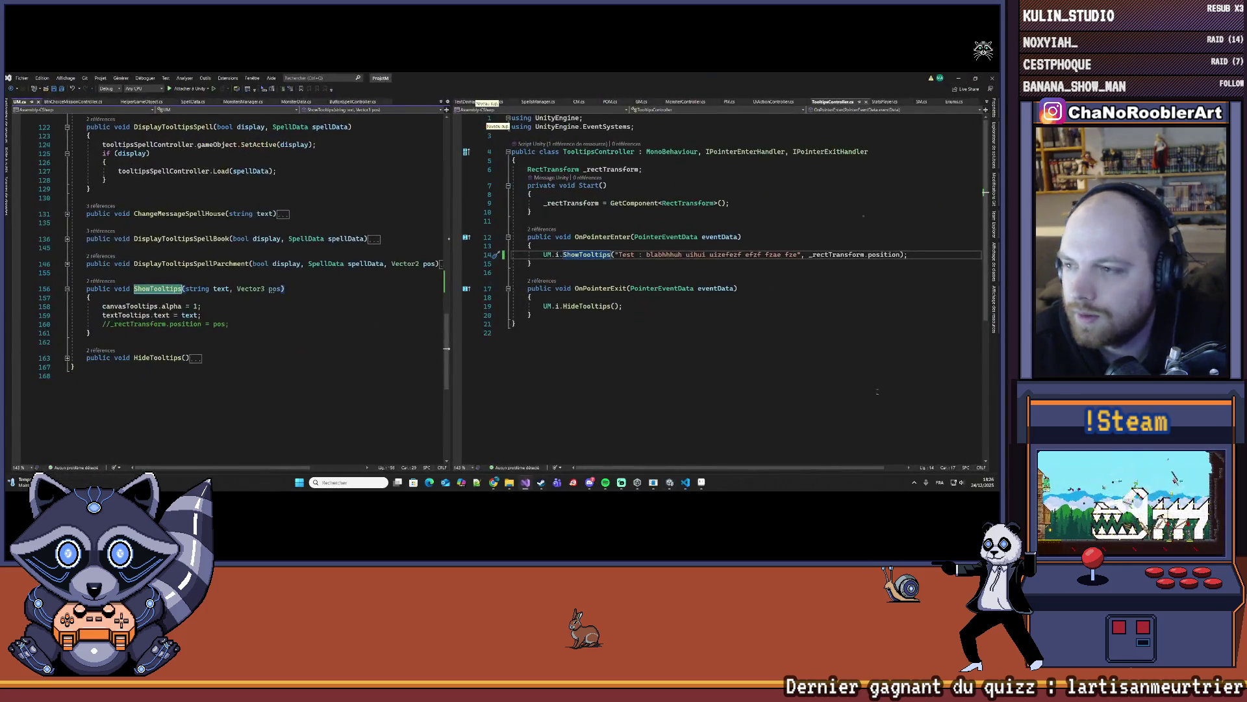
key(ctrl+0)
key(ctrl+g)
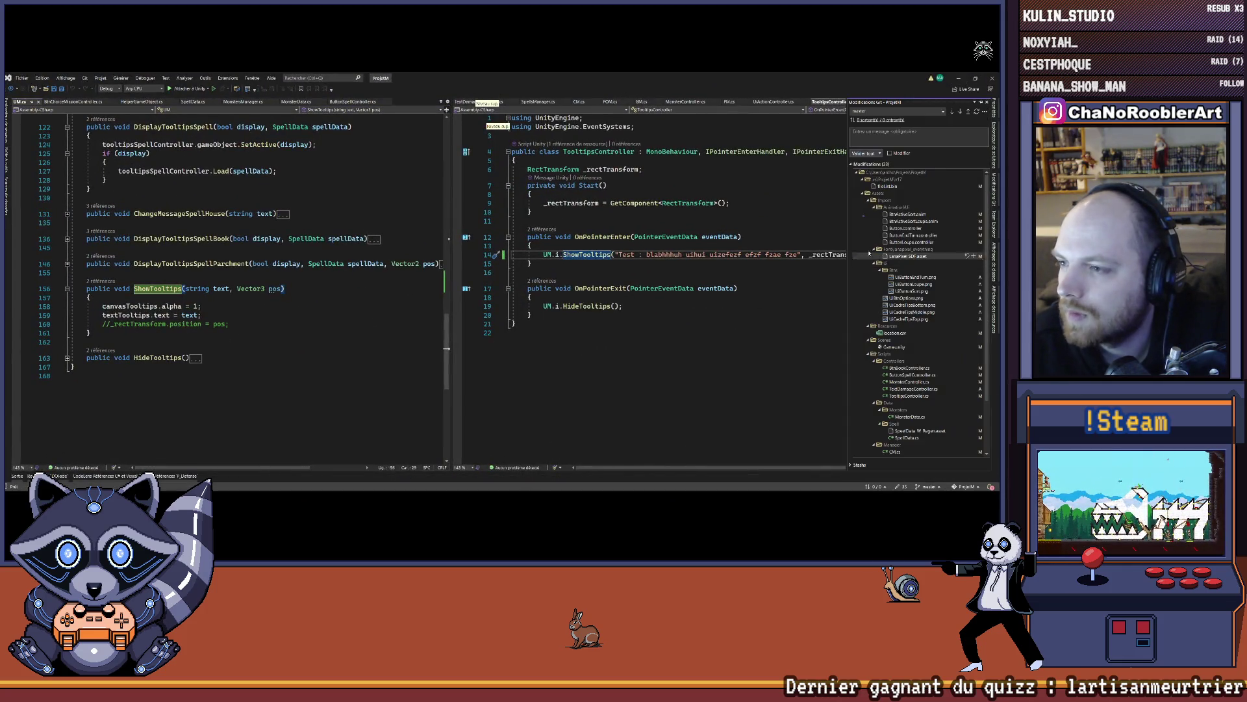
click(881, 144)
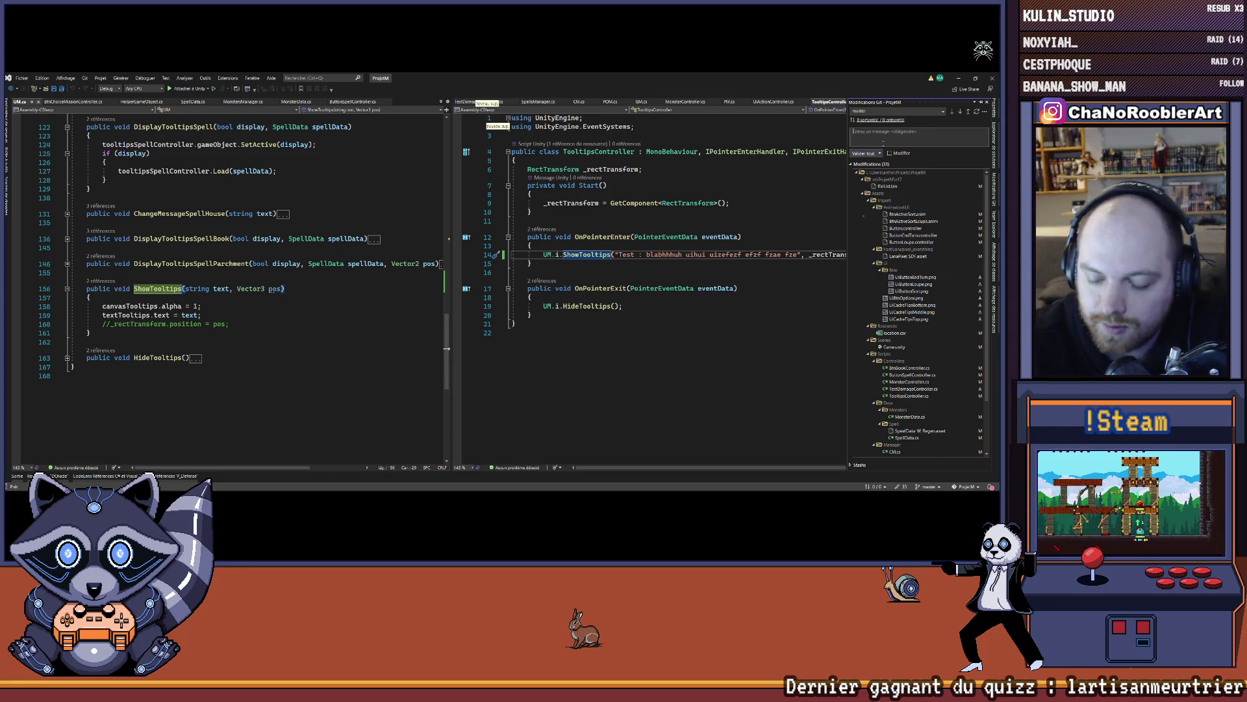
text(U)
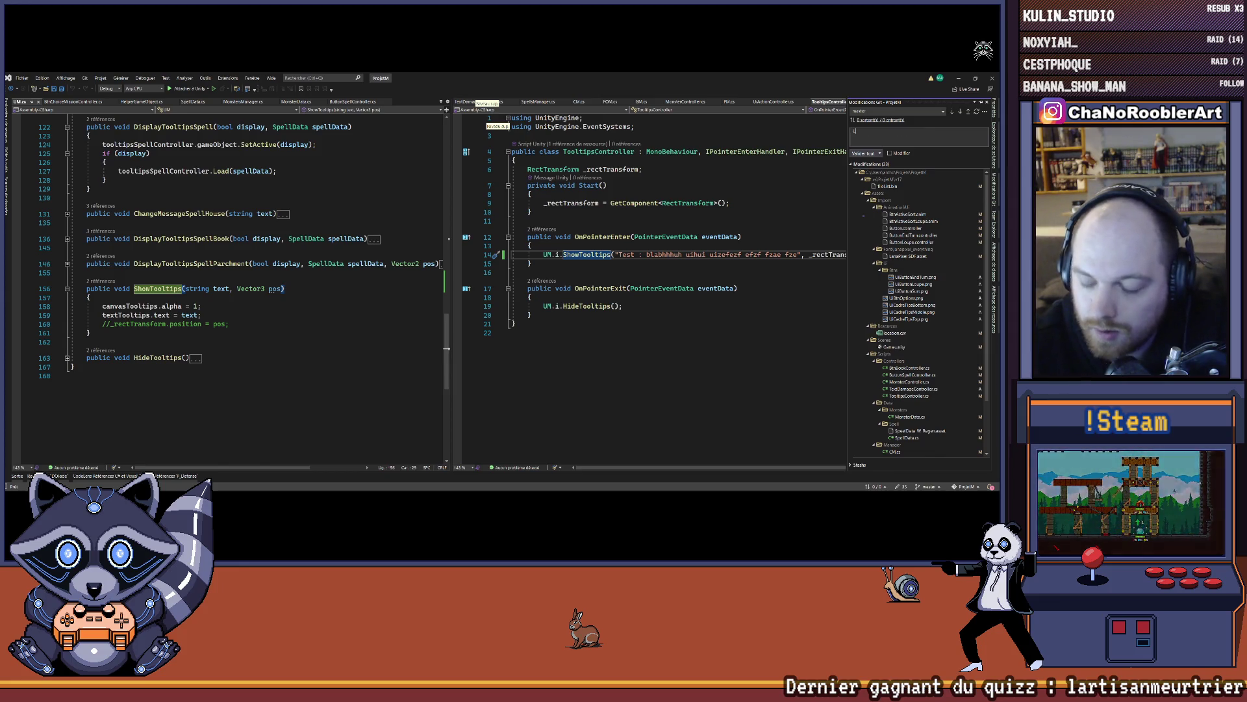
text( c)
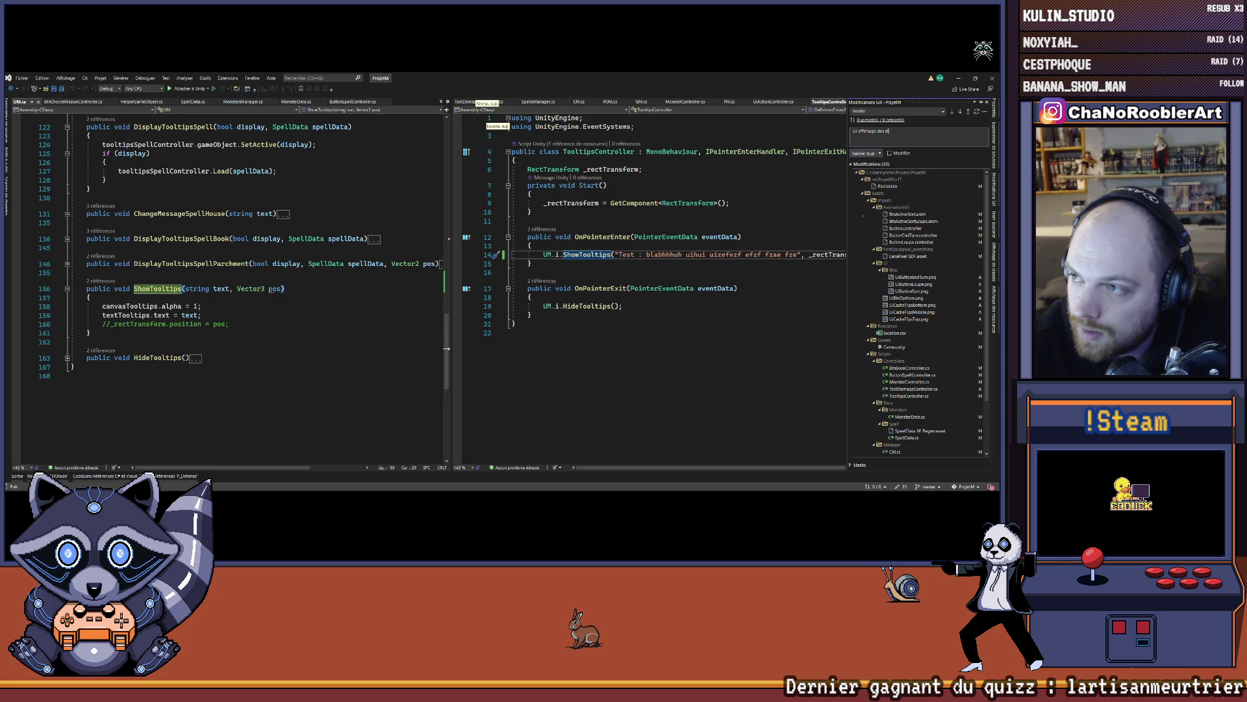
text(mmages)
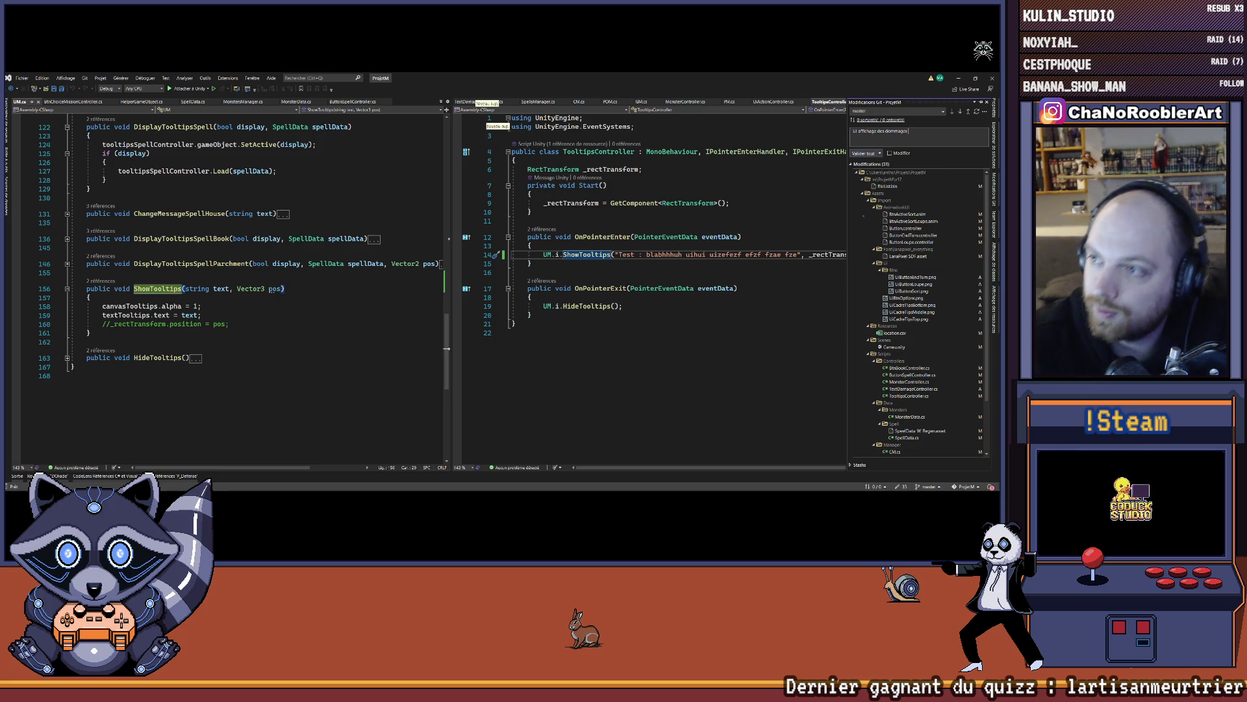
- Commit all changes, push them to the remote, and minimize Visual Studio
click(864, 153)
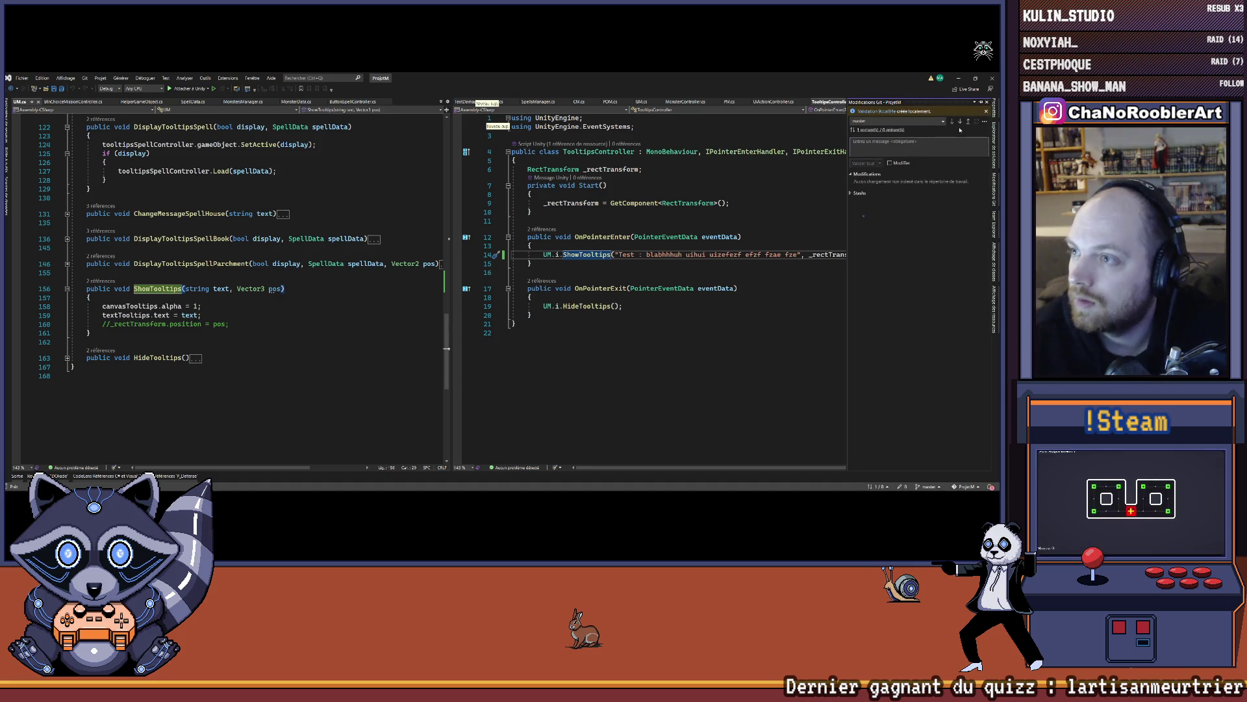
click(968, 123)
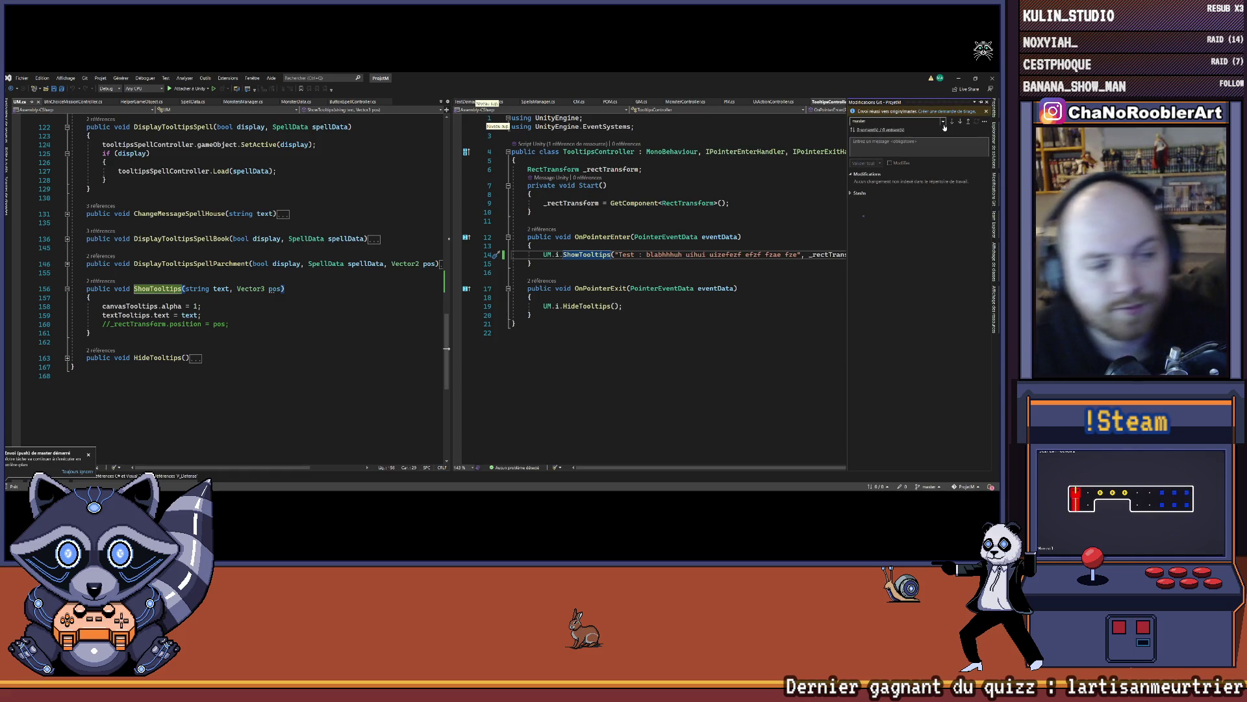
click(959, 79)
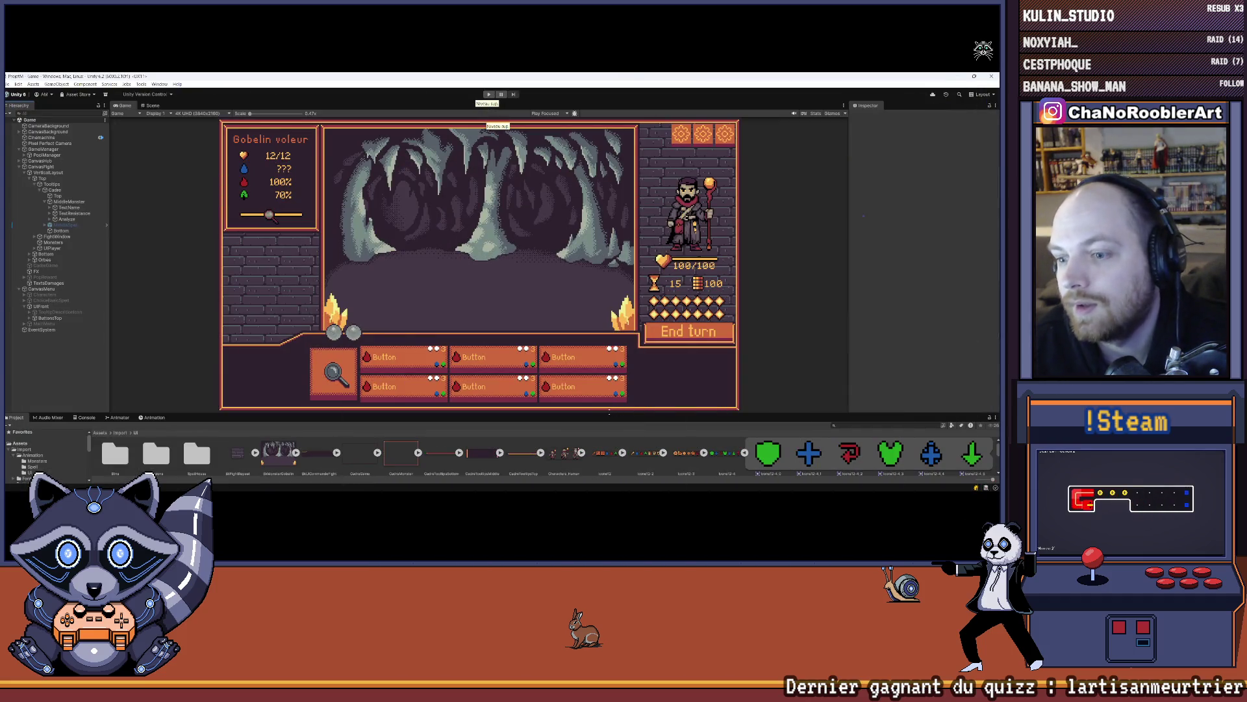
- Enlarge the Game view slightly and enter Play mode with Ctrl+P
drag(604, 423, 604, 433)
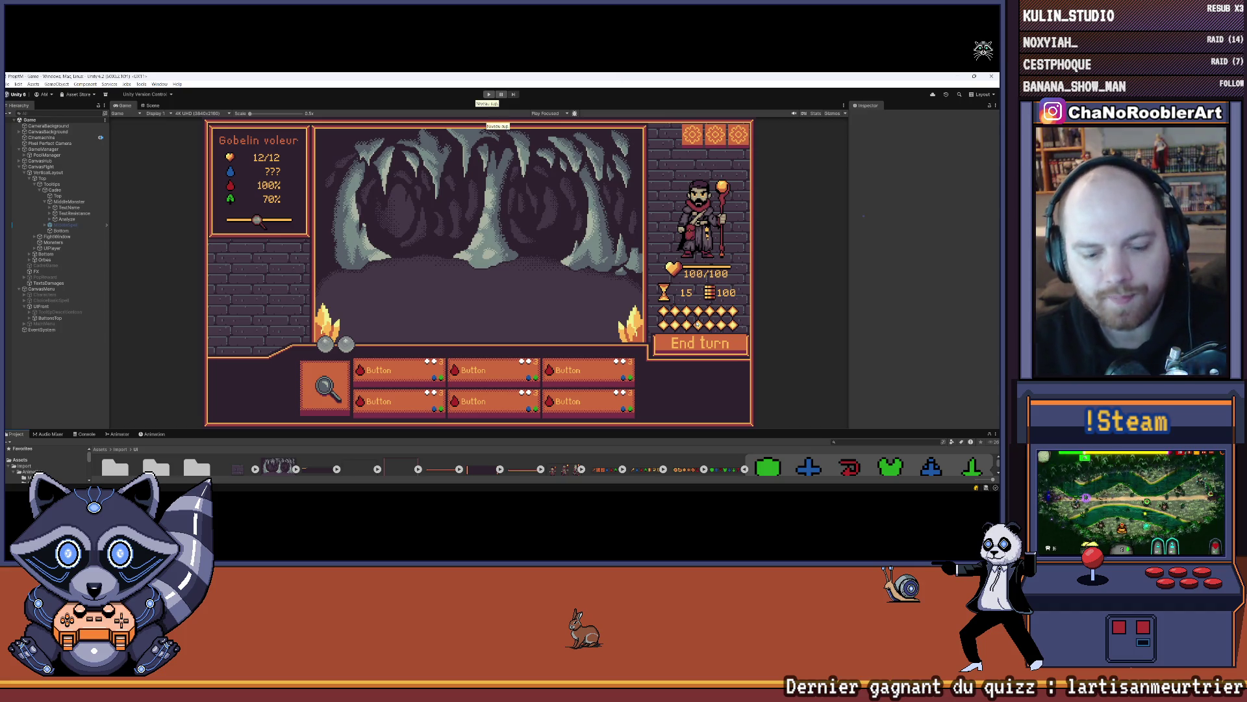
key(ctrl+p)
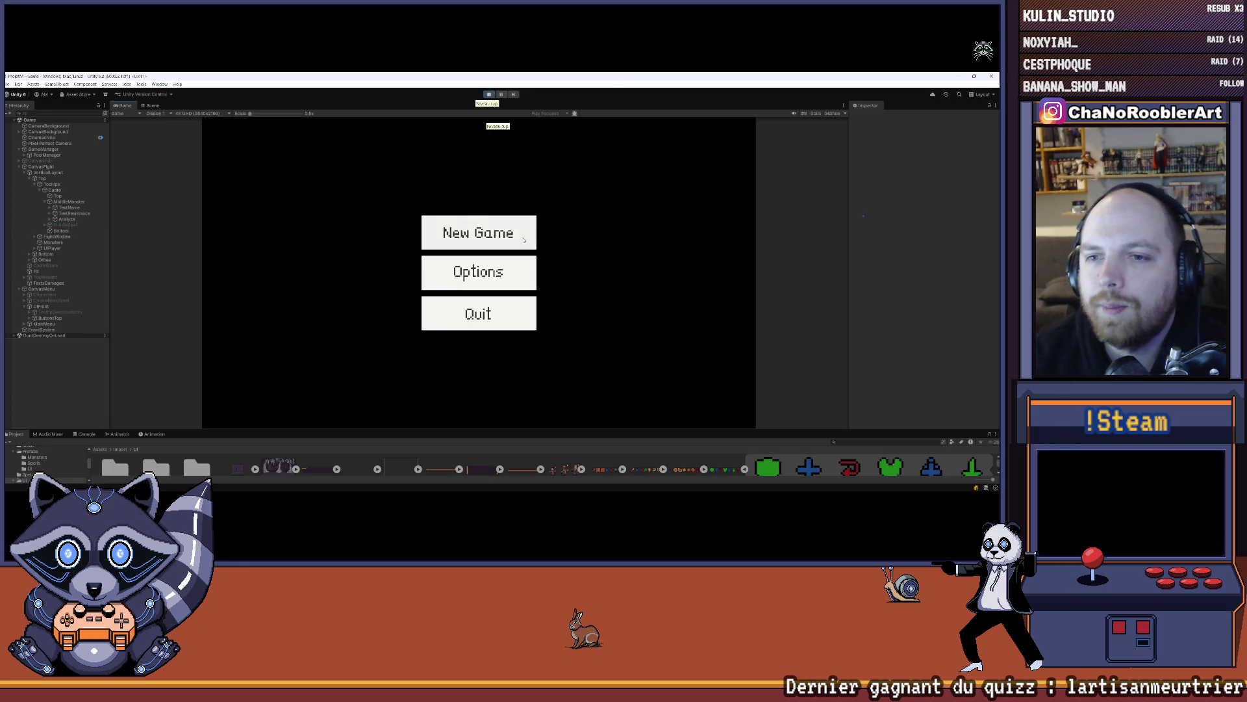
- Start a New Game with an apprentice wizard and the first basic spell
click(524, 240)
click(486, 286)
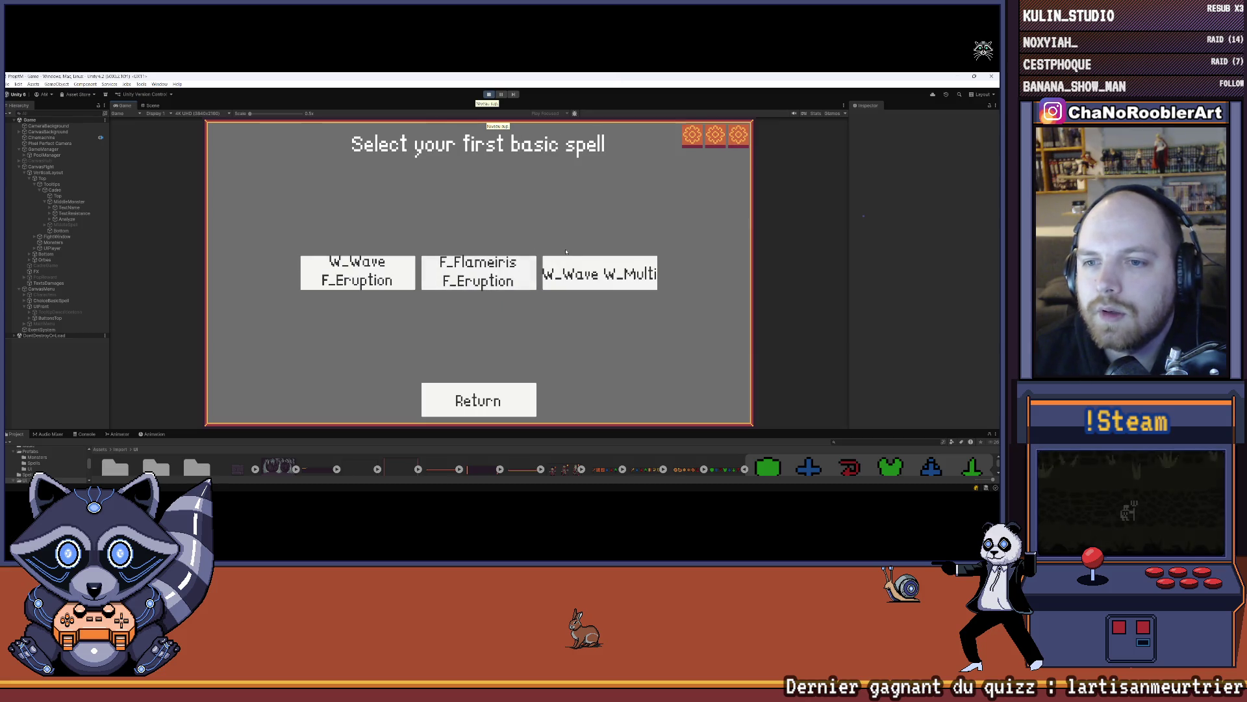
click(594, 268)
- Buy W_Leech in the spell shop, return to the village, then stop Play mode
click(612, 242)
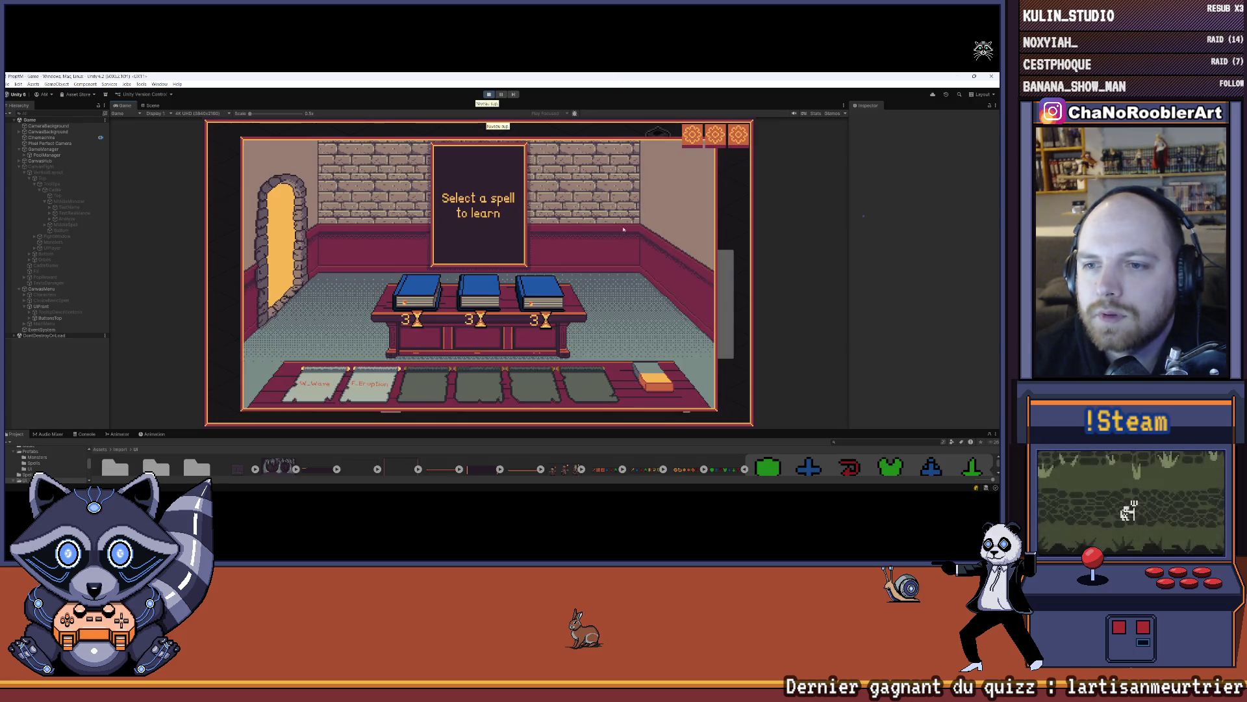
click(399, 288)
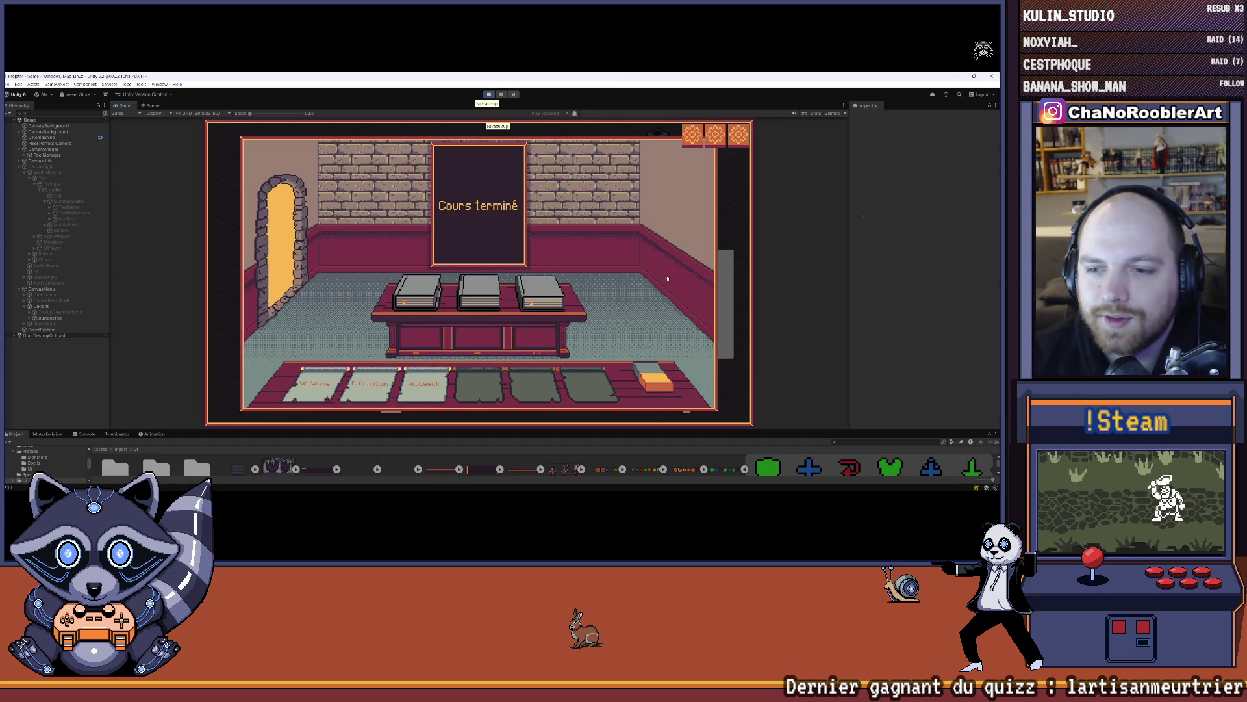
click(281, 195)
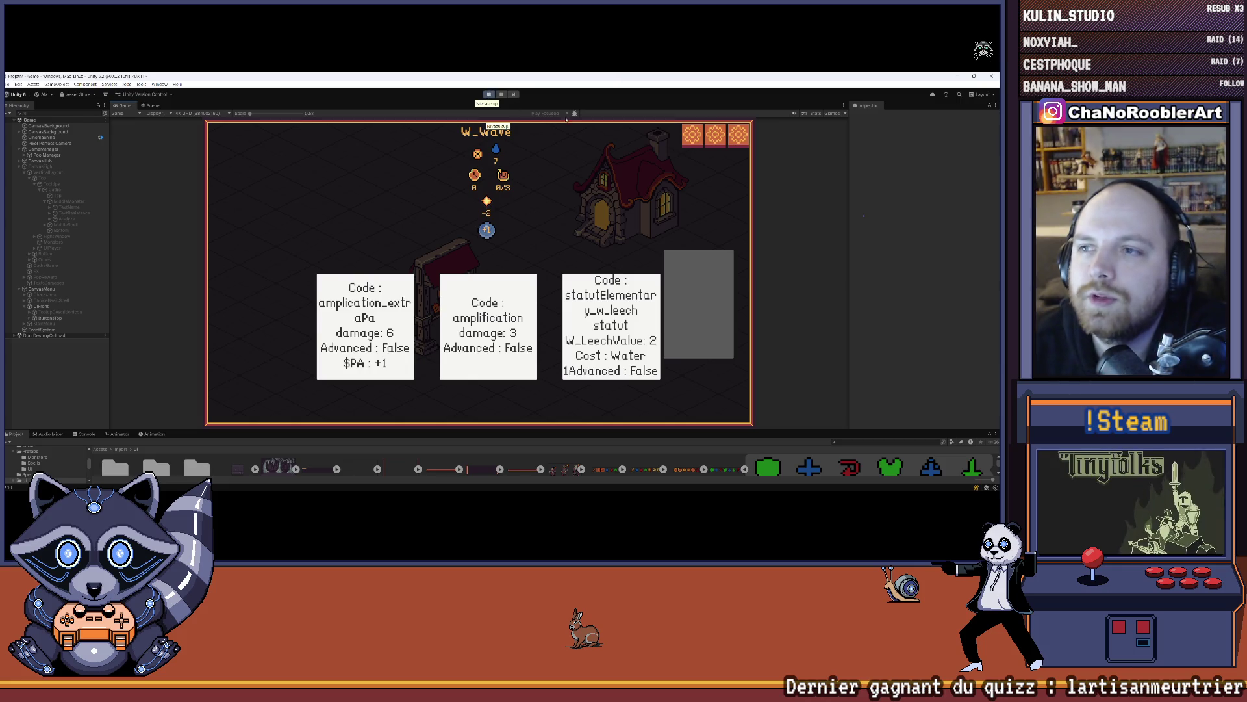
click(489, 94)
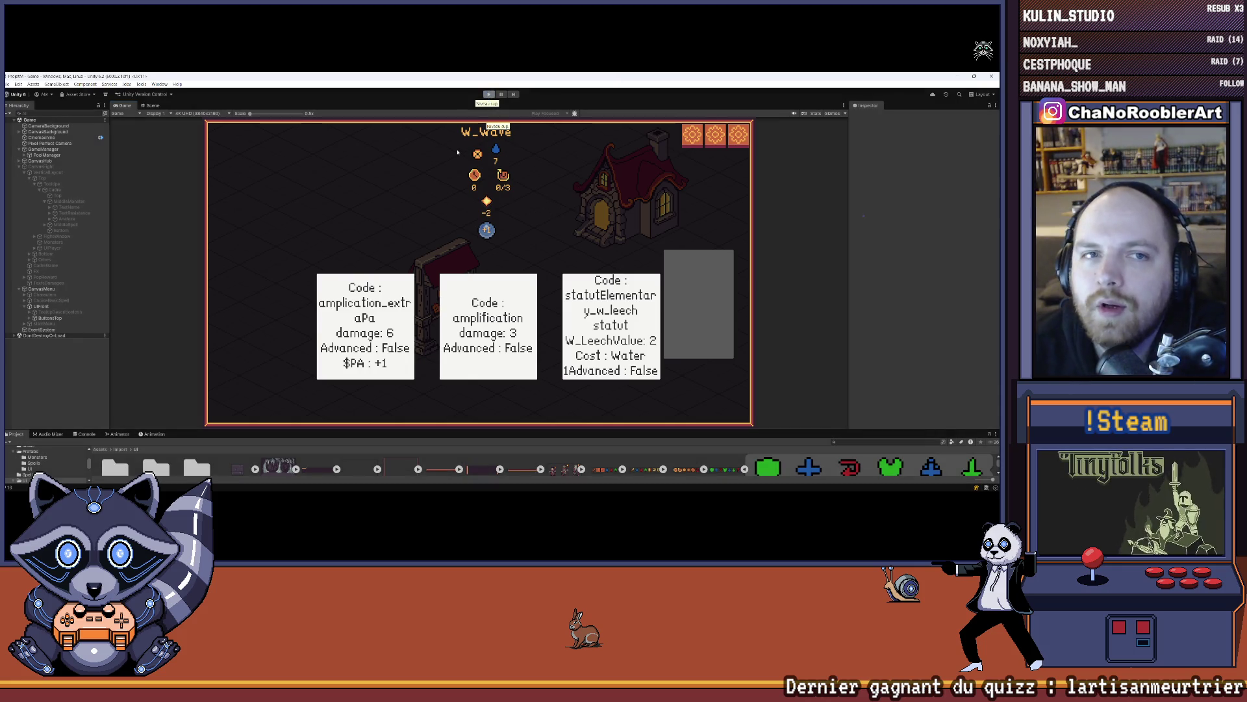